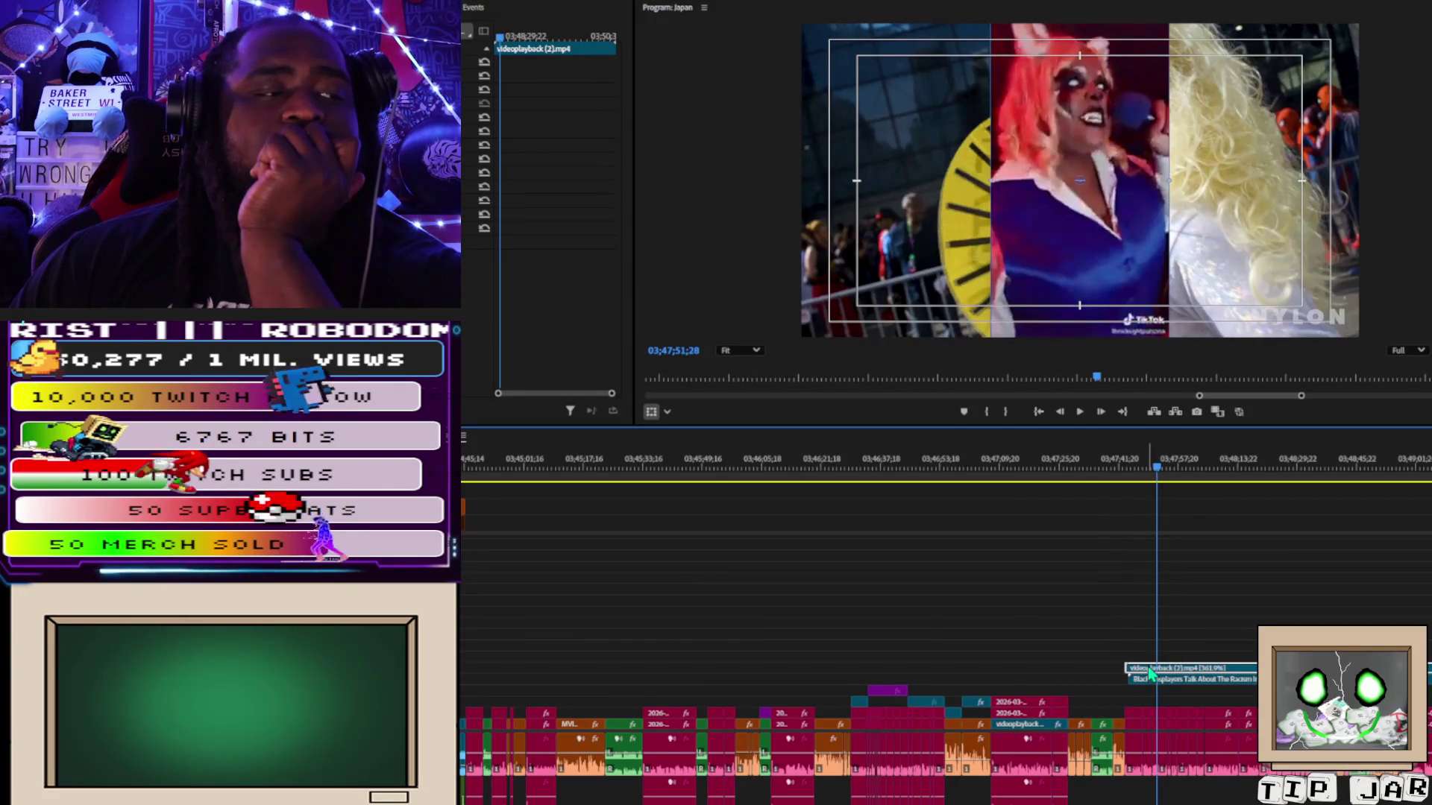
Nudge the red-haired cosplayer clip left, then slightly back right, so the blonde cosplayer shows beside it.
{"action": "left_click", "coordinate": [1097, 246]}
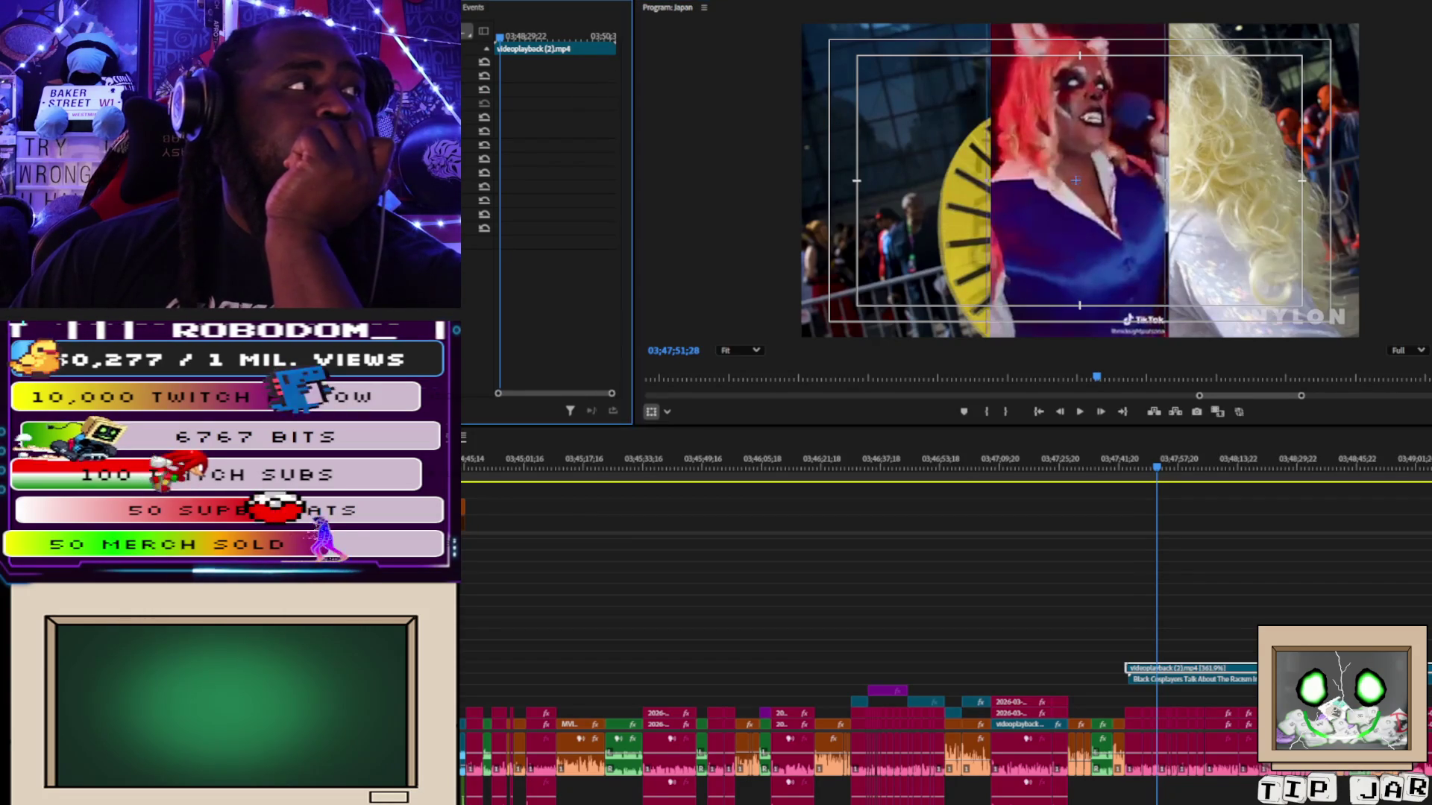
{"action": "key", "text": "shift+Left"}
{"action": "key", "text": "shift+Left"}
{"action": "key", "text": "shift+Left"}
{"action": "key", "text": "shift+Right"}
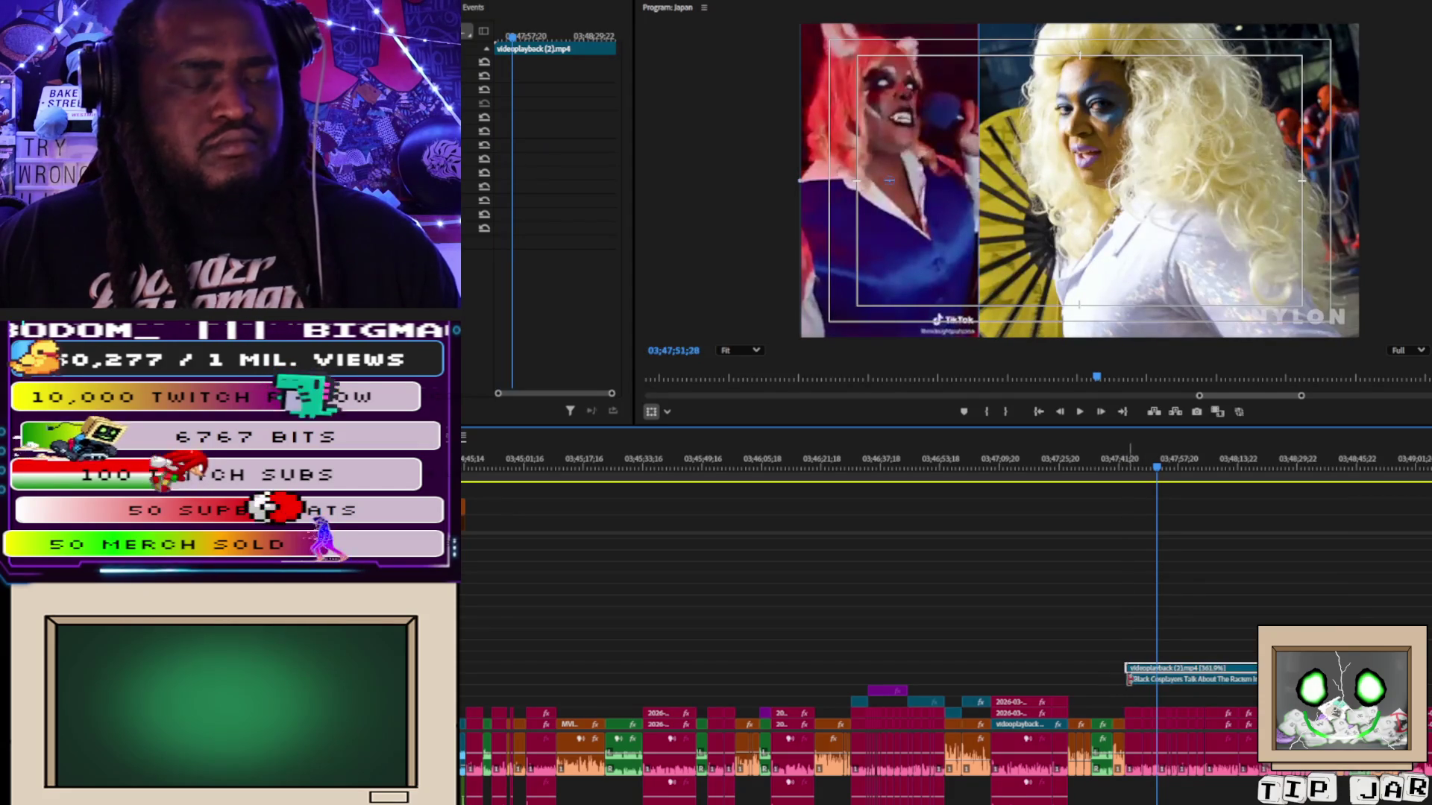
Trim the start and end of the Black Cosplayers talk clip.
{"action": "scroll", "coordinate": [1123, 679], "scroll_direction": "up", "scroll_amount": 3}
{"action": "left_click_drag", "start_coordinate": [1124, 680], "coordinate": [1135, 685]}
{"action": "scroll", "coordinate": [1161, 685], "scroll_direction": "down", "scroll_amount": 5}
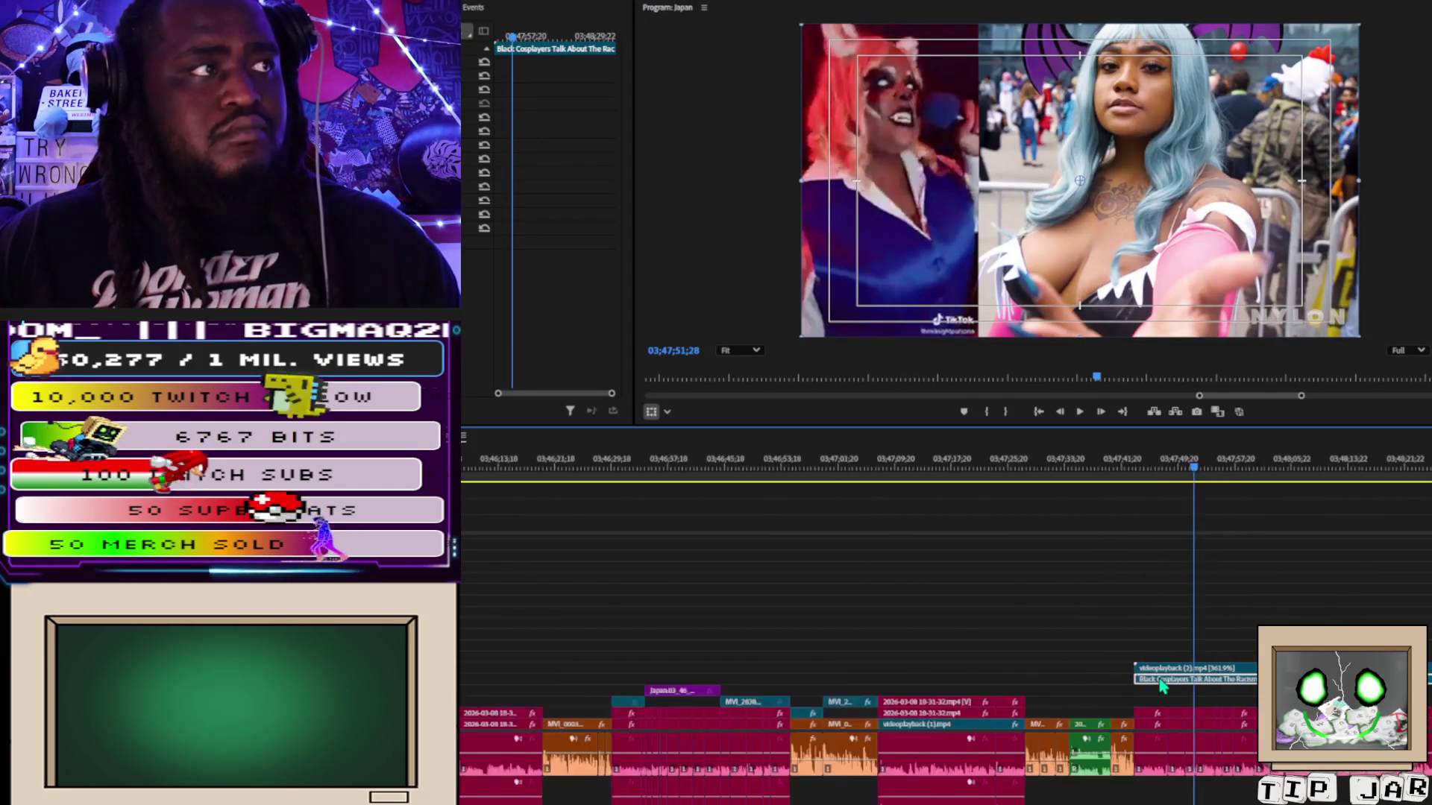
{"action": "scroll", "coordinate": [1252, 680], "scroll_direction": "up", "scroll_amount": 4}
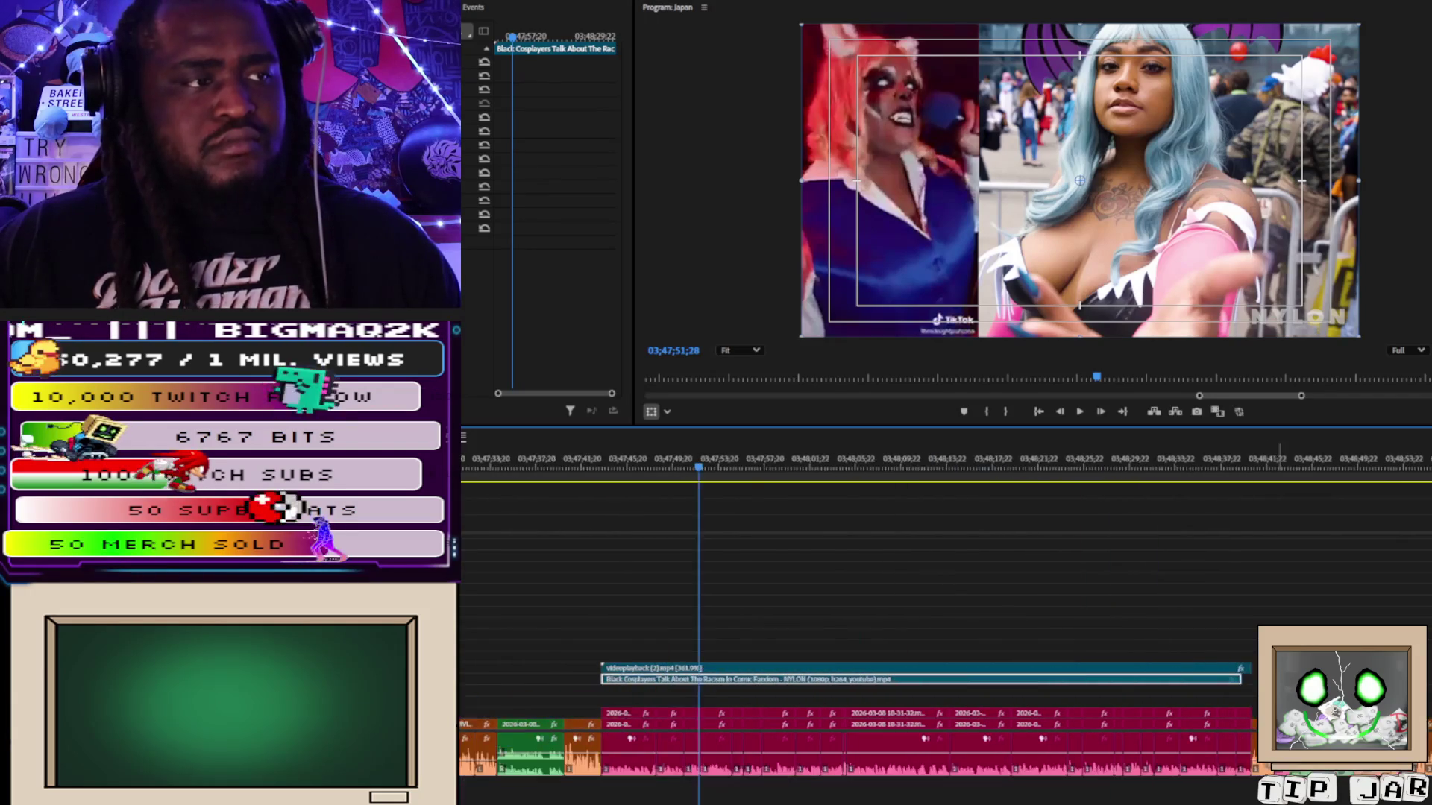
{"action": "mouse_move", "coordinate": [1244, 680]}
{"action": "left_mouse_down"}
{"action": "mouse_move", "coordinate": [1168, 692]}
{"action": "mouse_move", "coordinate": [1167, 707]}
{"action": "left_mouse_up"}
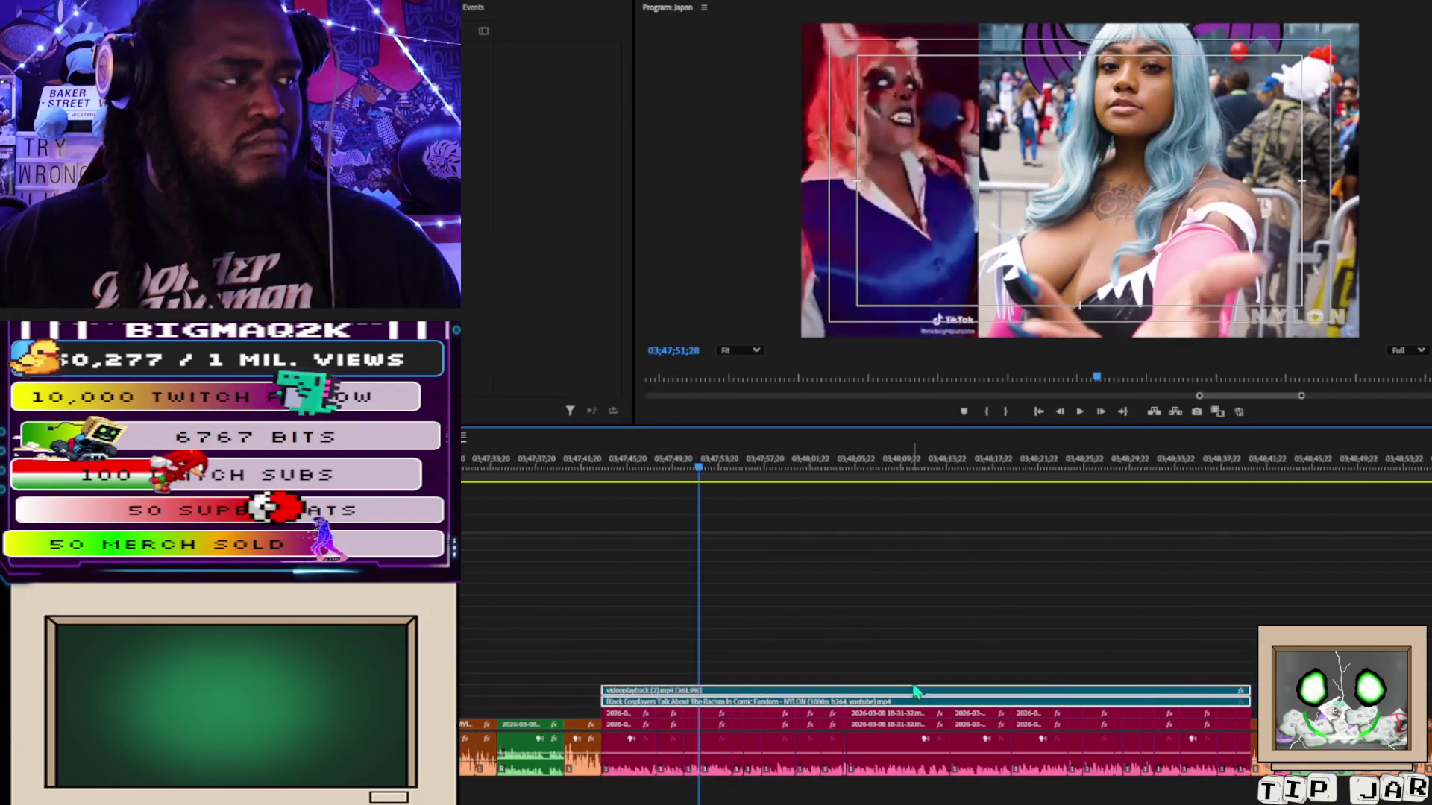
Move the cosplay clips below it up two video tracks, above the talk clip.
{"action": "mouse_move", "coordinate": [605, 654]}
{"action": "left_mouse_down"}
{"action": "mouse_move", "coordinate": [946, 735]}
{"action": "mouse_move", "coordinate": [1244, 735]}
{"action": "left_mouse_up"}
{"action": "mouse_move", "coordinate": [616, 693]}
{"action": "left_mouse_down"}
{"action": "mouse_move", "coordinate": [626, 650]}
{"action": "mouse_move", "coordinate": [643, 713]}
{"action": "left_mouse_up"}
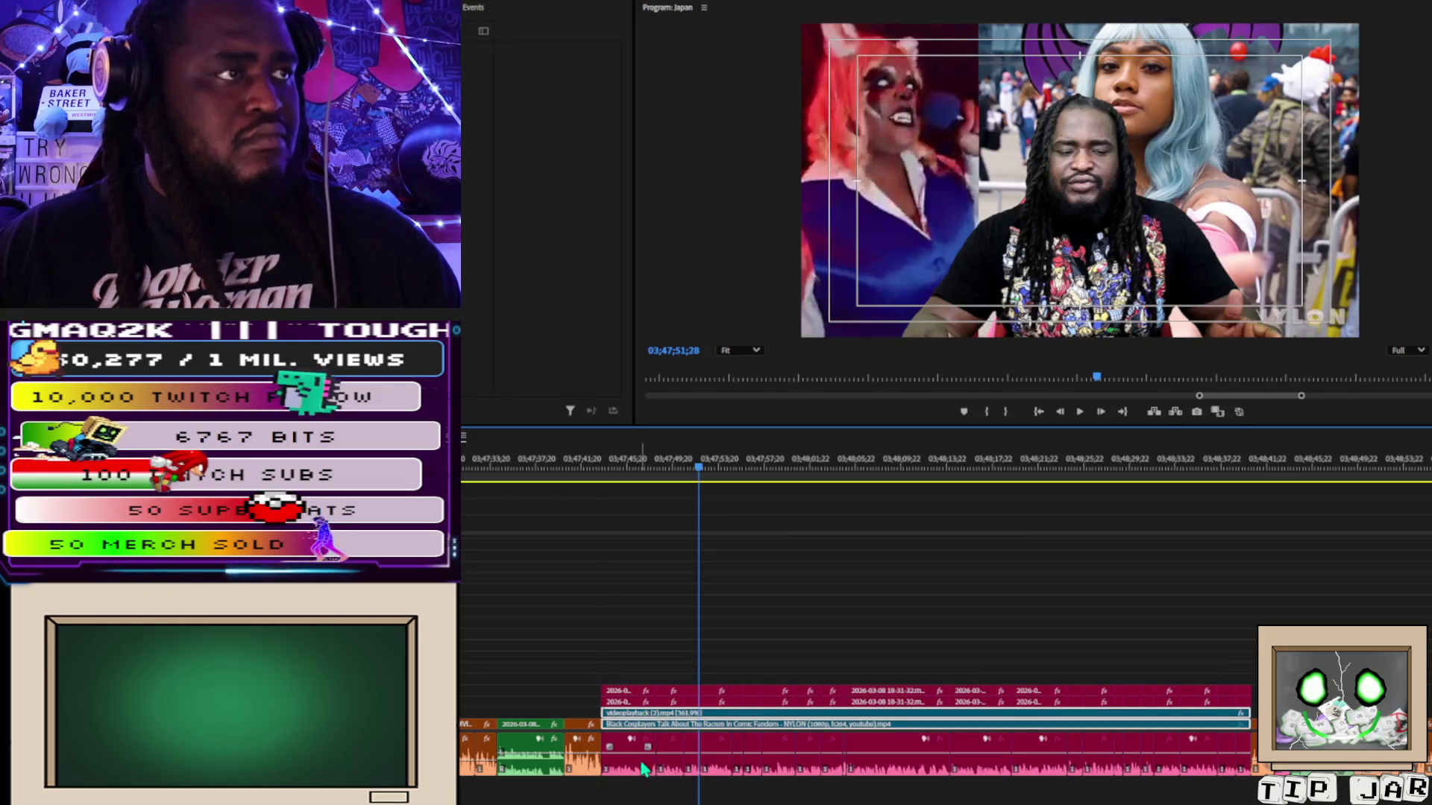
{"action": "mouse_move", "coordinate": [623, 790]}
{"action": "left_mouse_down"}
{"action": "mouse_move", "coordinate": [1244, 768]}
{"action": "mouse_move", "coordinate": [1168, 799]}
{"action": "left_mouse_up"}
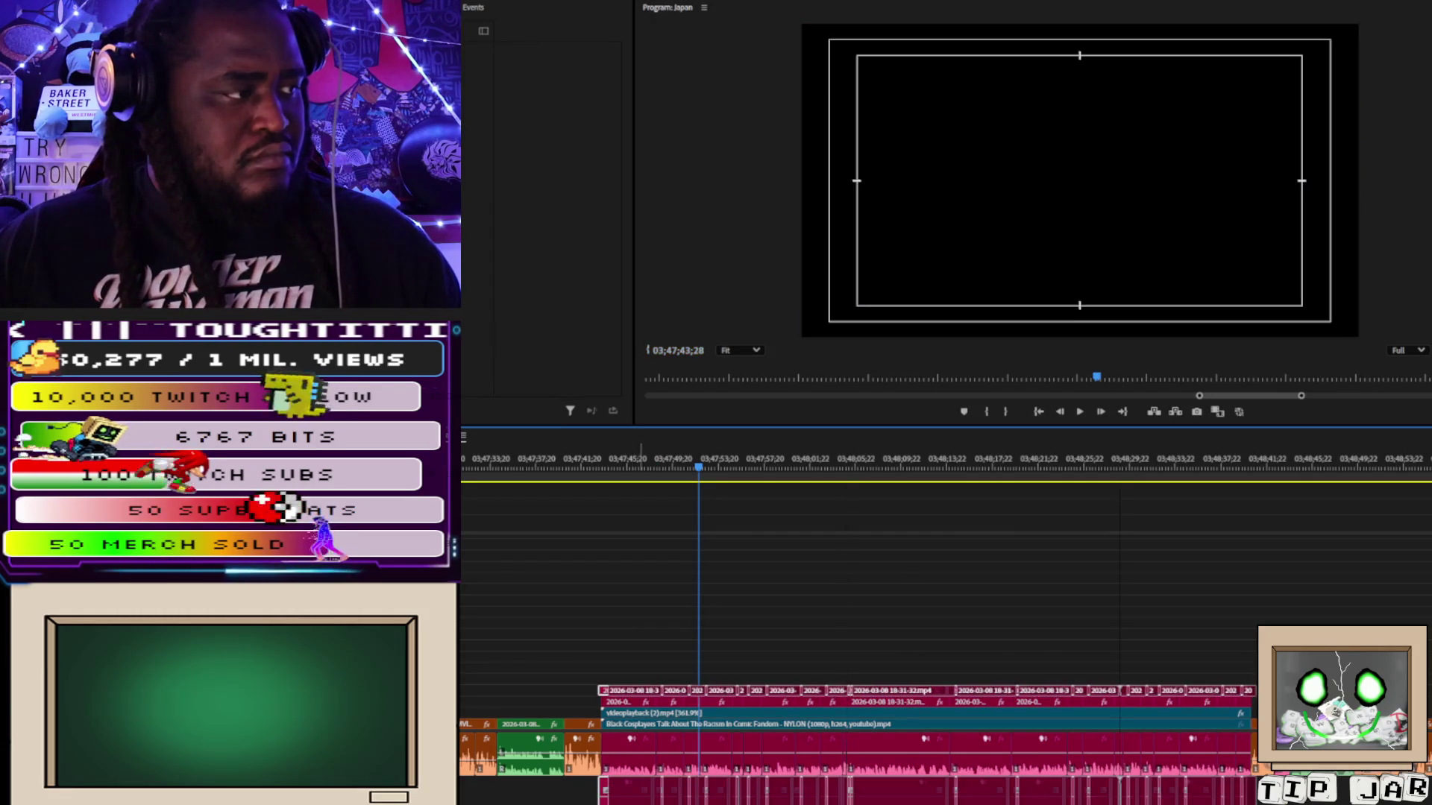
Play the facecam-over-cosplay section, pause once, then continue a little further.
{"action": "key", "text": "space"}
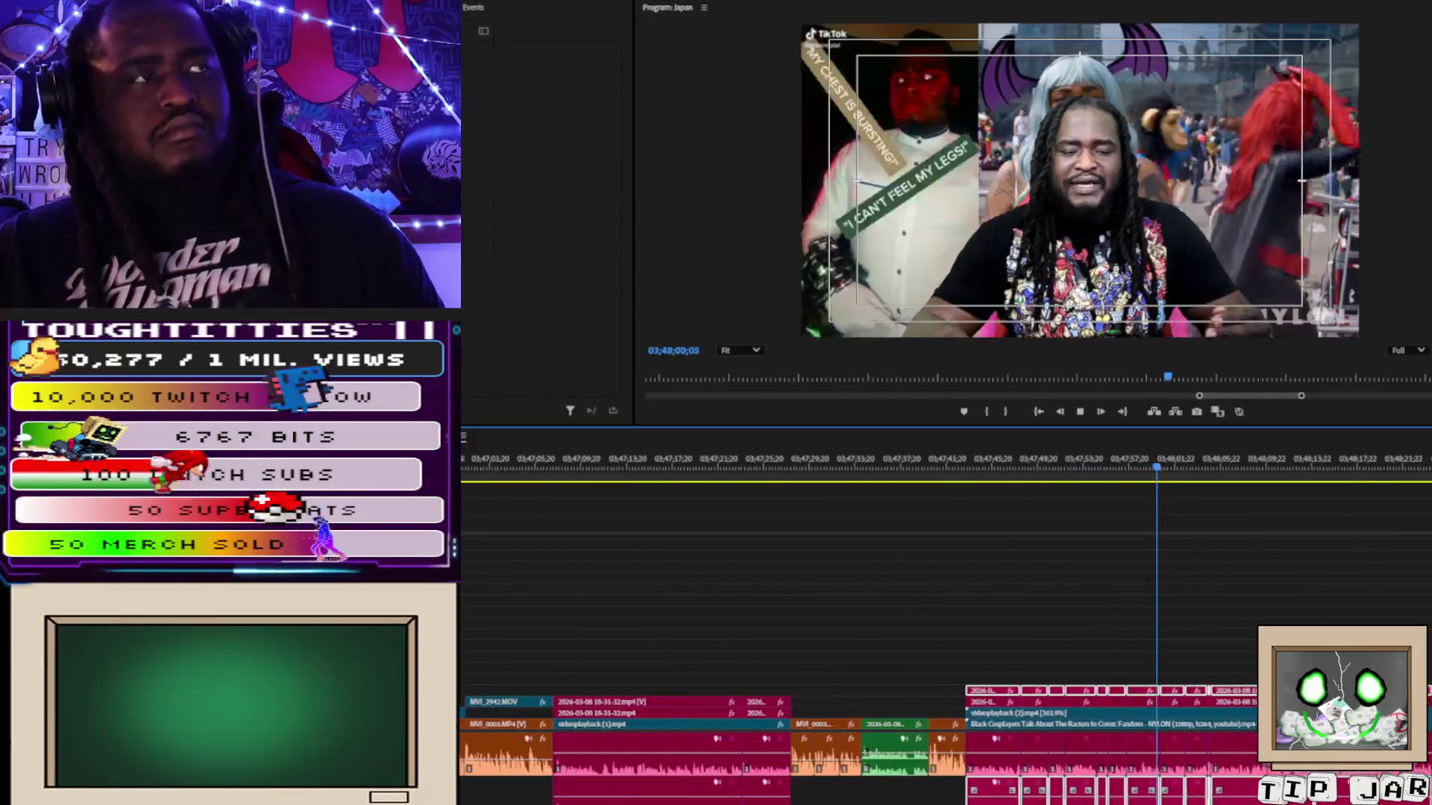
{"action": "key", "text": "space"}
{"action": "key", "text": "space"}
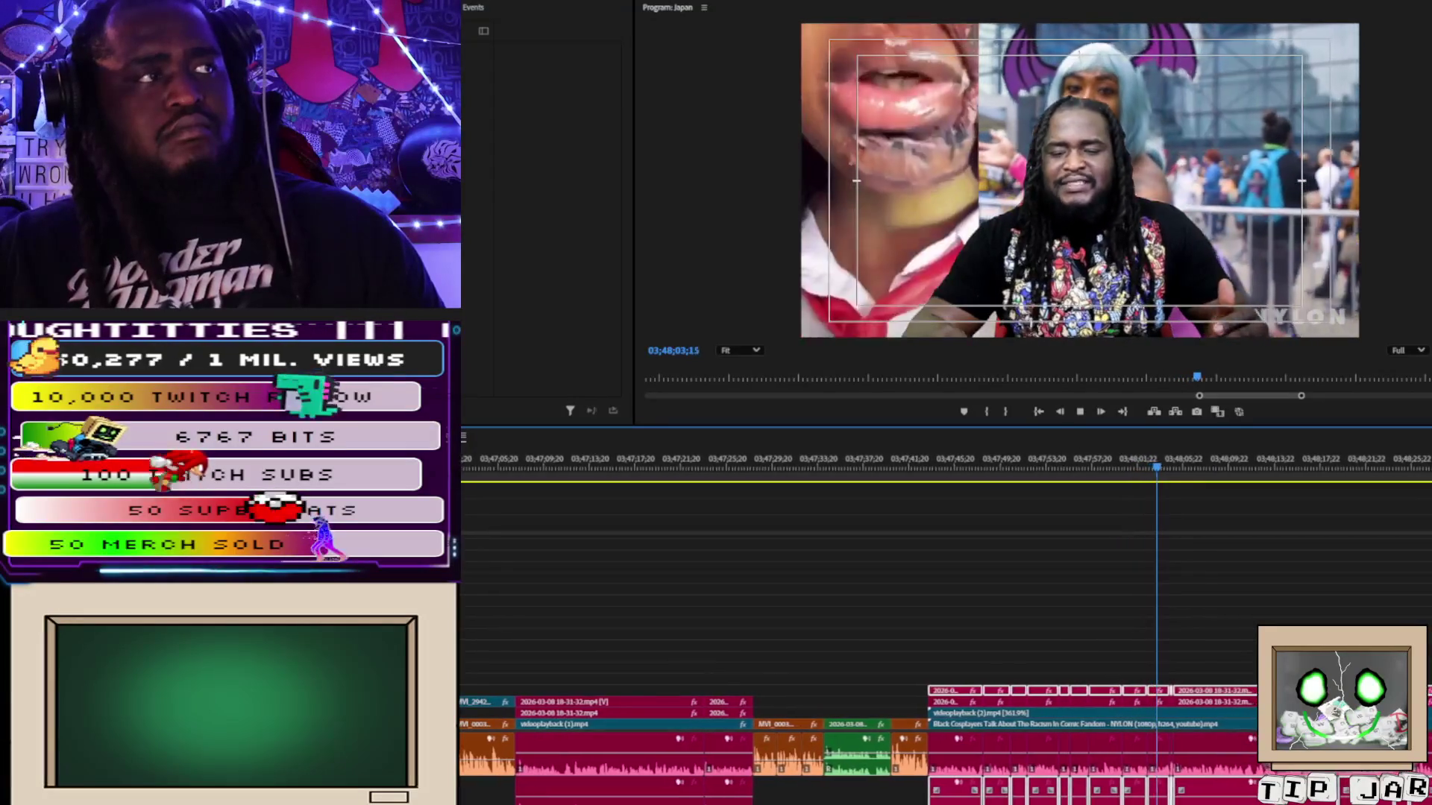
{"action": "key", "text": "space"}
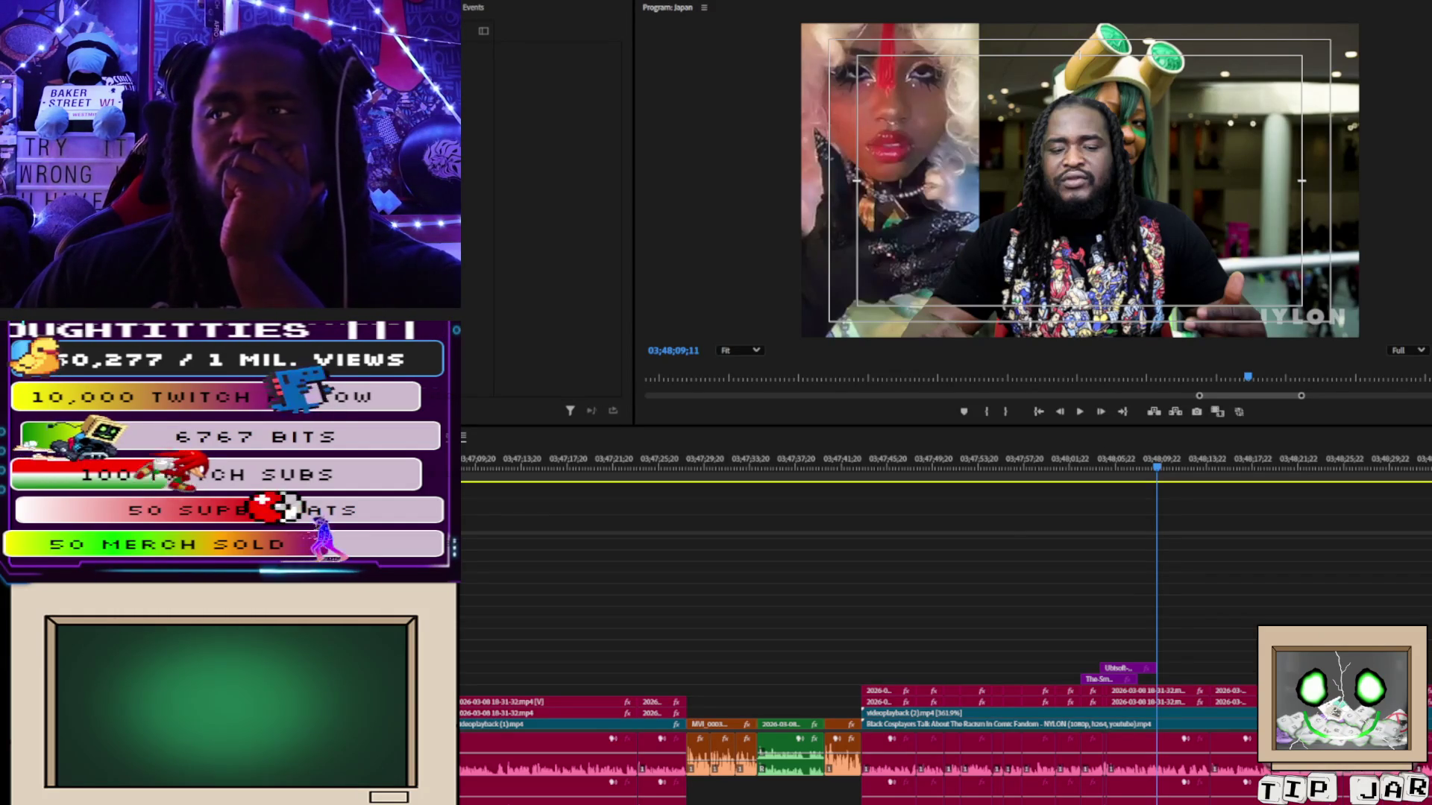
Drop the dc-milestone article screenshot onto a top video track at the playhead.
{"action": "left_click_drag", "start_coordinate": [1184, 578], "coordinate": [1184, 656]}
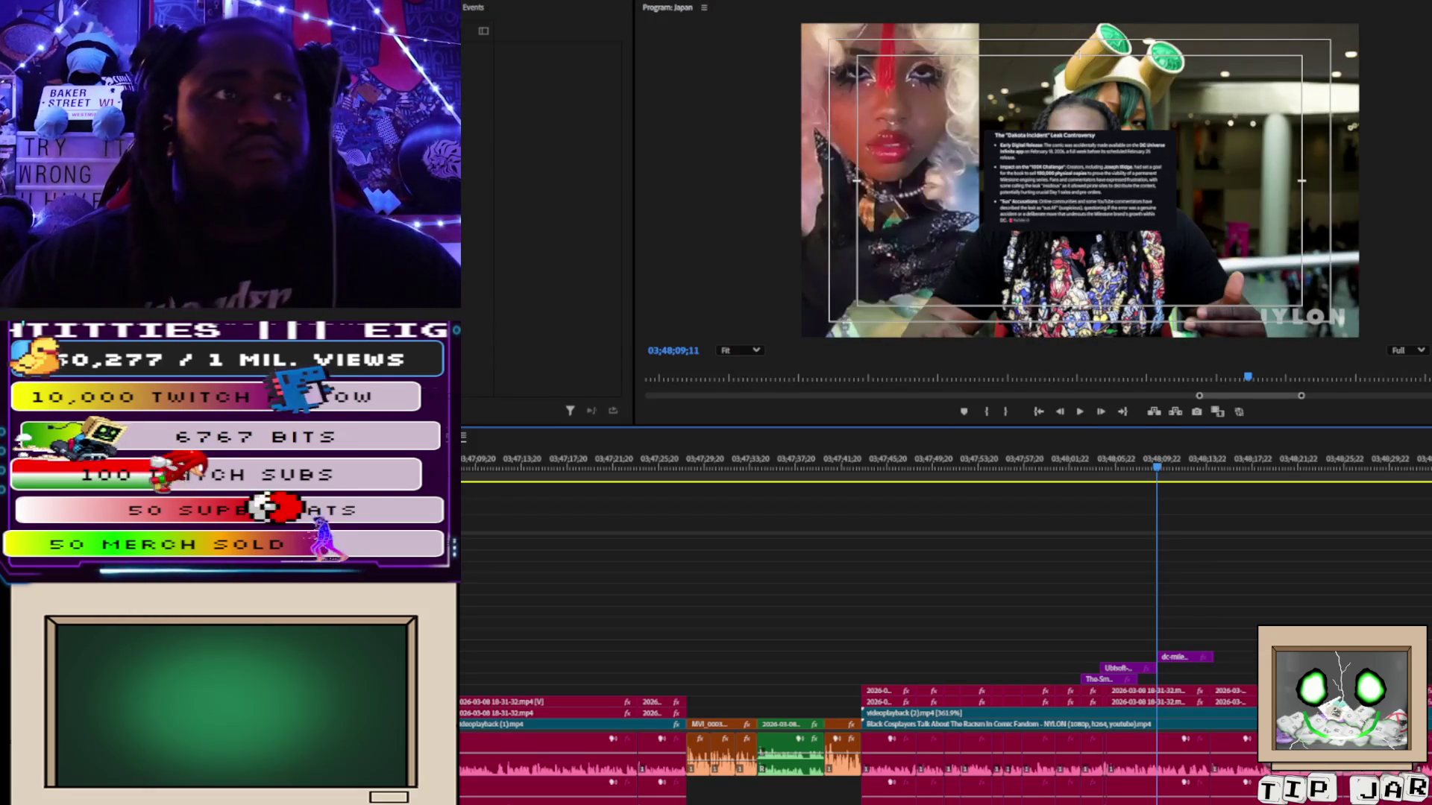
Play back the dc-milestone overlay, then slip videoplayback (2) to show a different portion.
{"action": "left_click", "coordinate": [1339, 270]}
{"action": "key", "text": "space"}
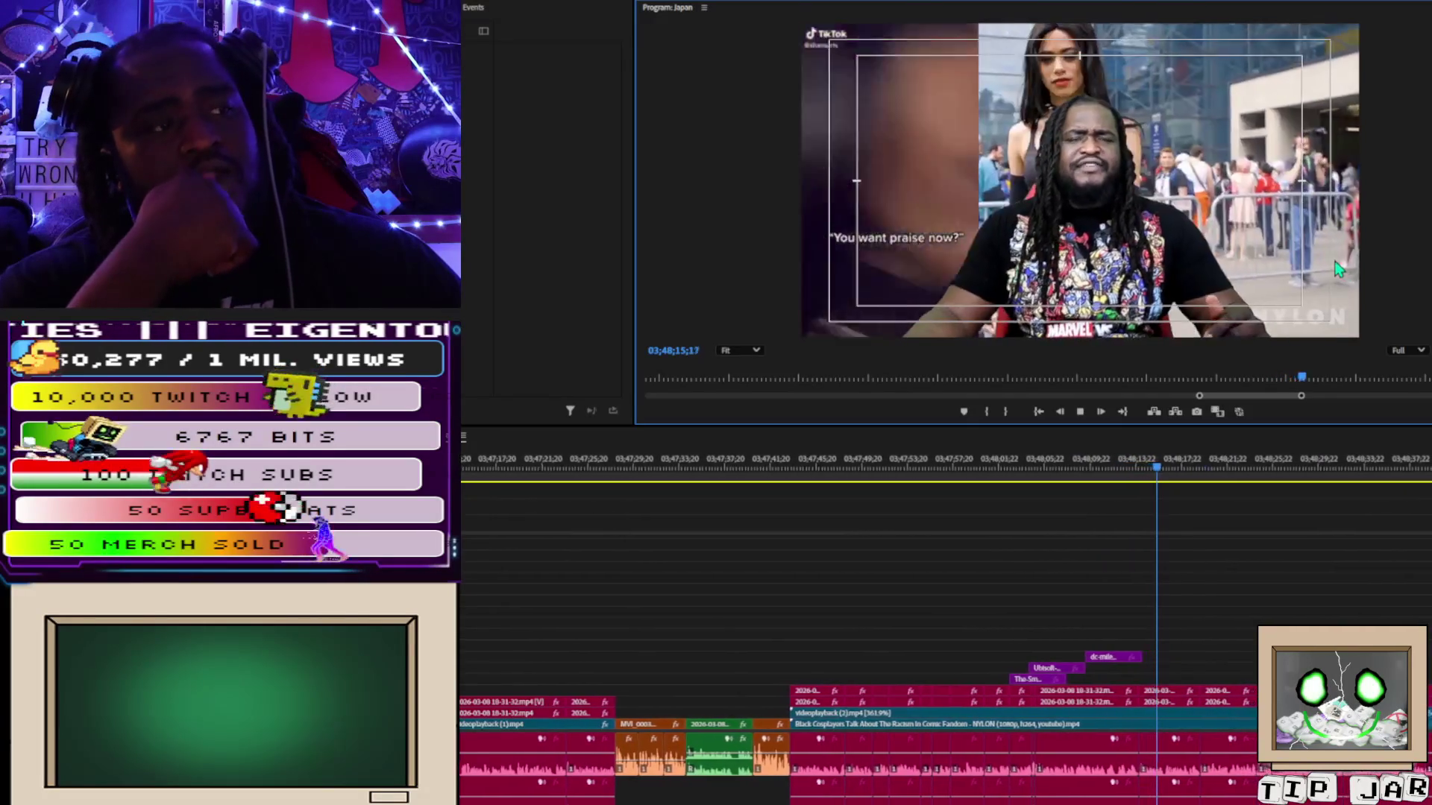
{"action": "key", "text": "space"}
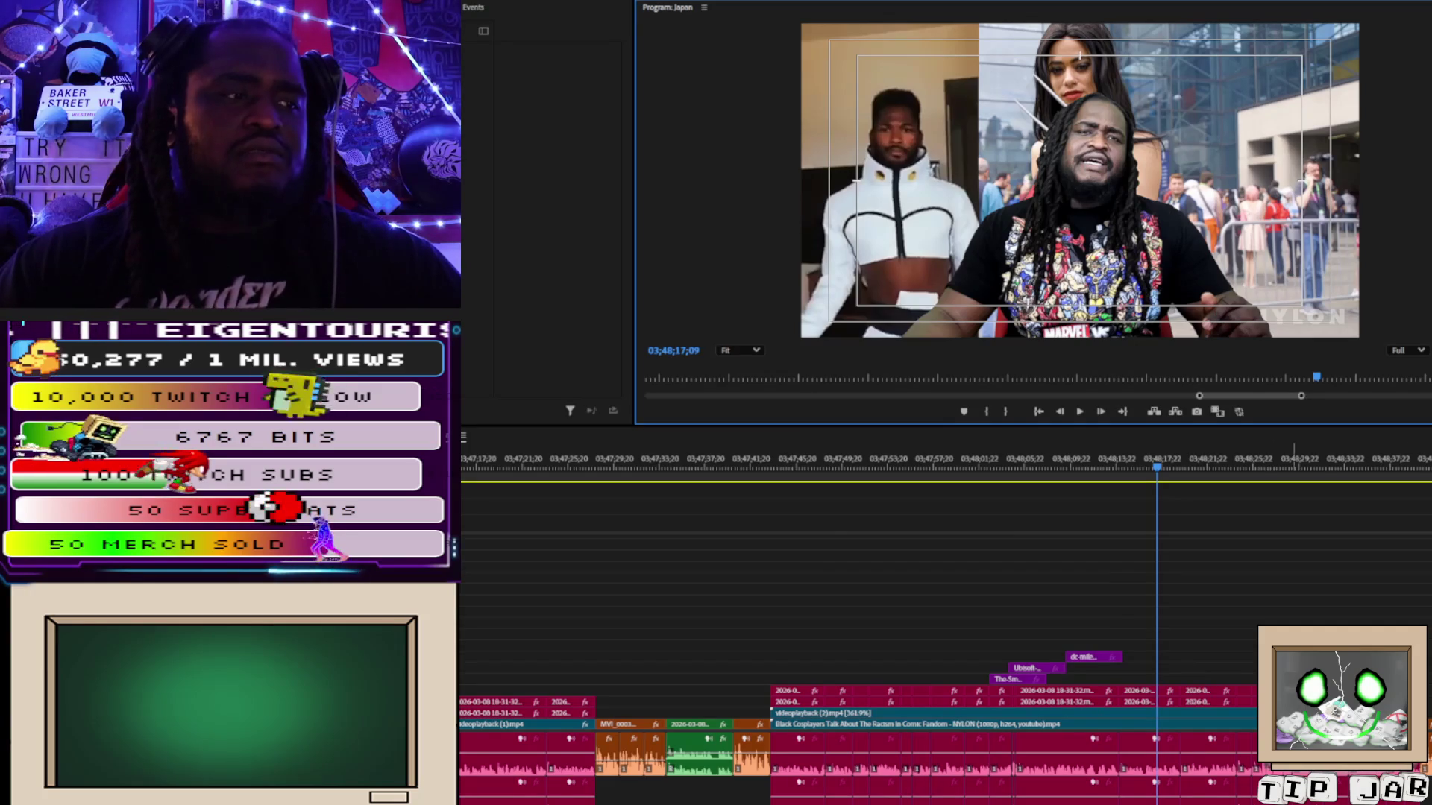
{"action": "mouse_move", "coordinate": [962, 712]}
{"action": "left_mouse_down"}
{"action": "mouse_move", "coordinate": [692, 713]}
{"action": "mouse_move", "coordinate": [1098, 718]}
{"action": "mouse_move", "coordinate": [867, 716]}
{"action": "left_mouse_up"}
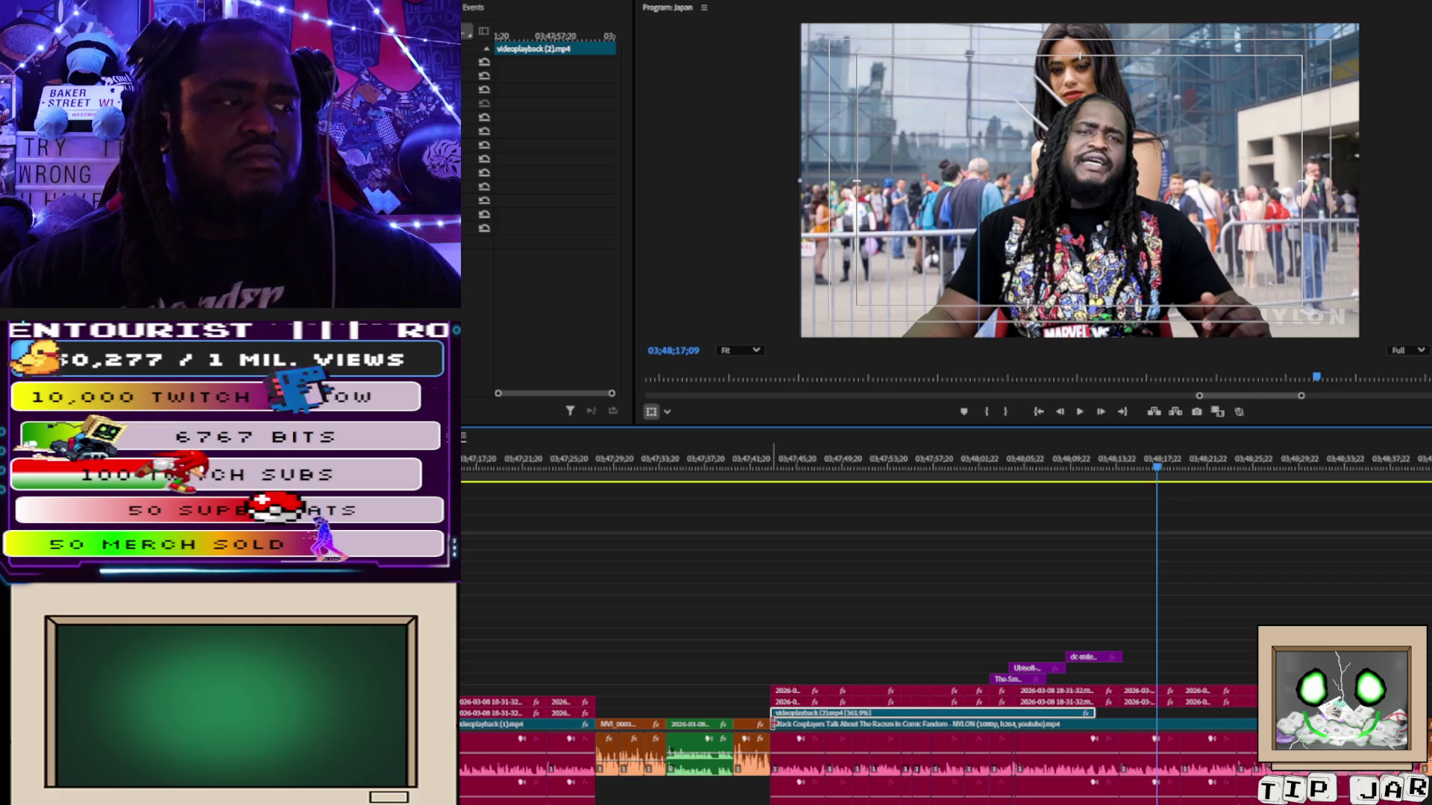
Slip, trim and shift the Black Cosplayers interview clip left so it ends before the playhead.
{"action": "mouse_move", "coordinate": [876, 719]}
{"action": "left_mouse_down"}
{"action": "mouse_move", "coordinate": [1003, 738]}
{"action": "mouse_move", "coordinate": [952, 738]}
{"action": "left_mouse_up"}
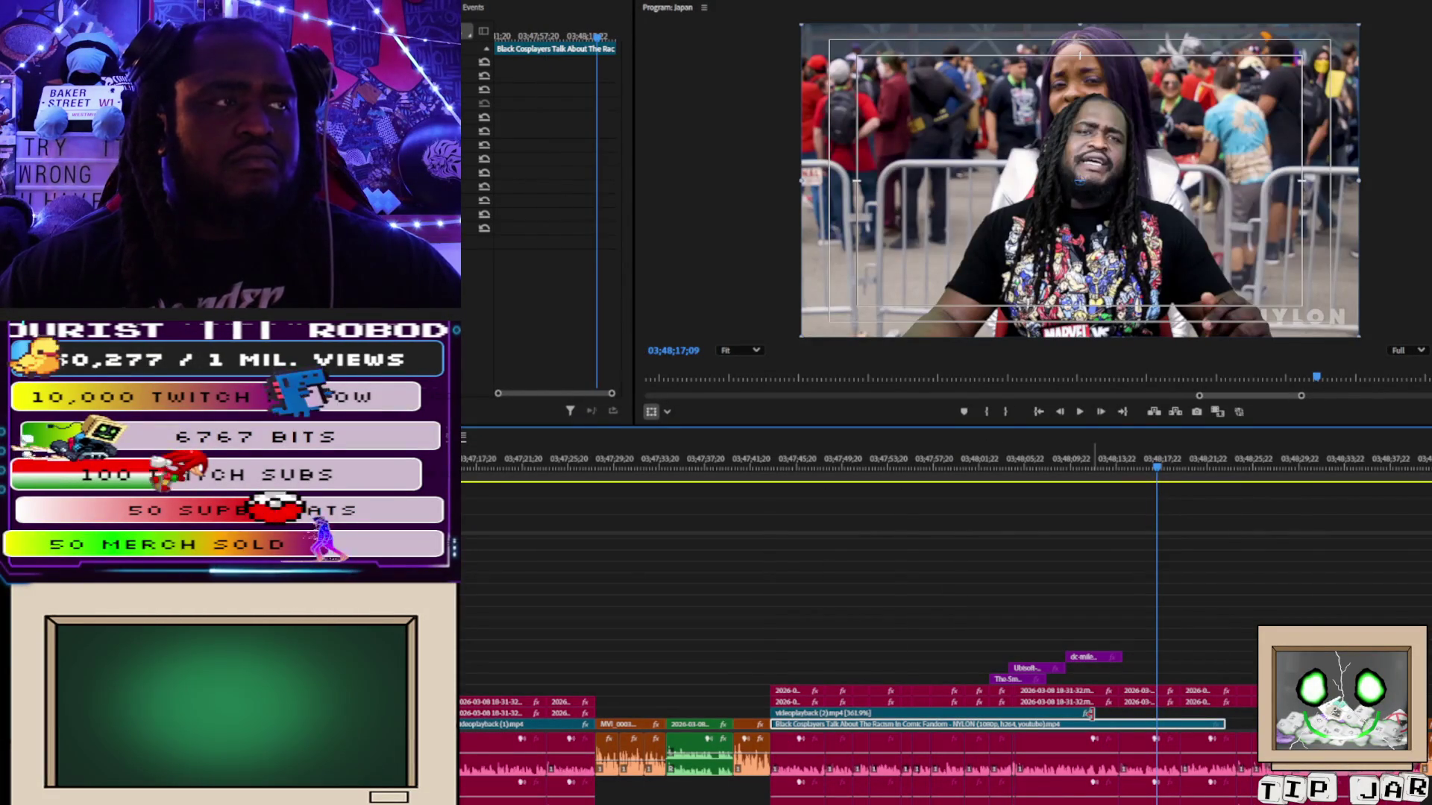
{"action": "left_click_drag", "start_coordinate": [1090, 714], "coordinate": [1152, 716]}
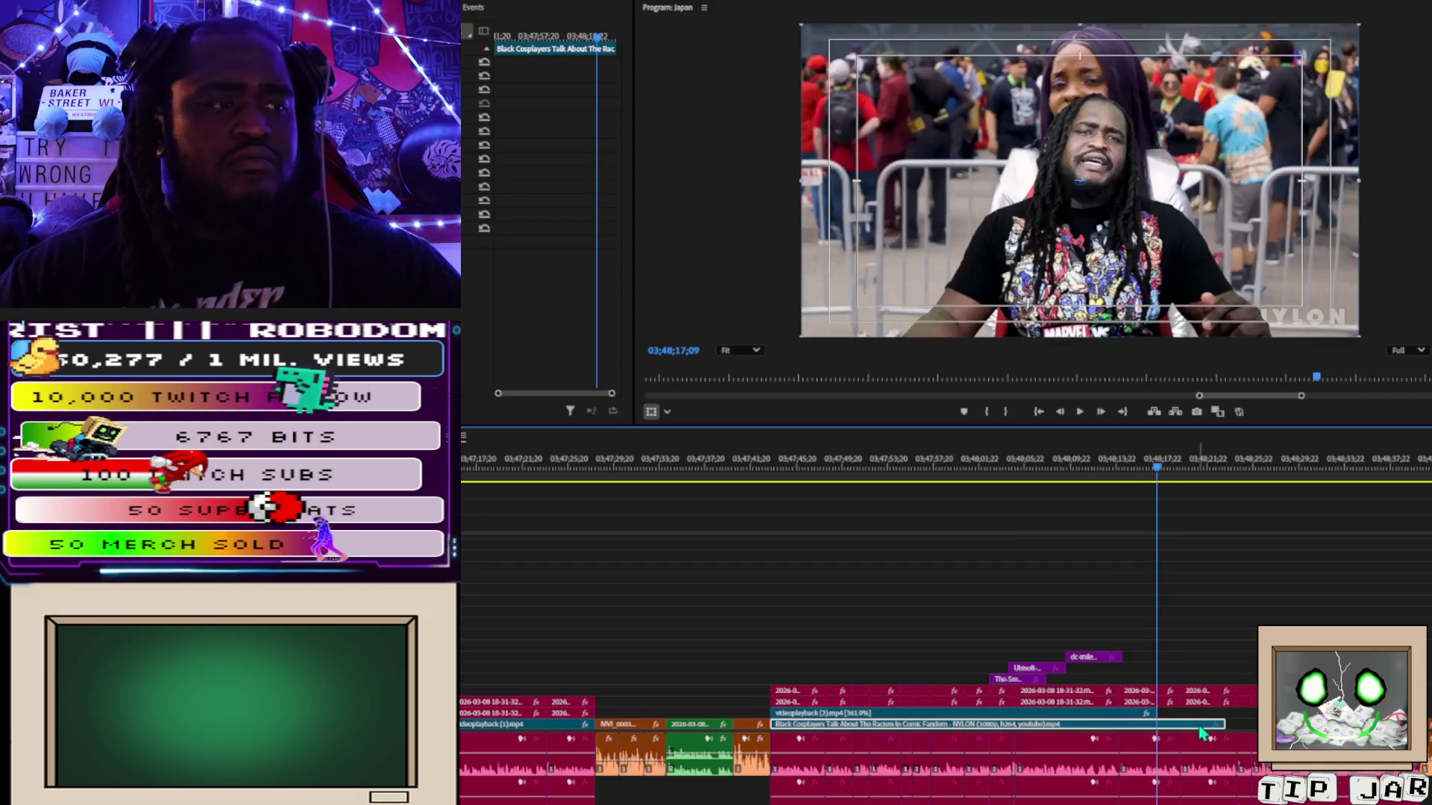
{"action": "key", "text": "c"}
{"action": "left_click", "coordinate": [869, 723], "text": "shift"}
{"action": "key", "text": "v"}
{"action": "left_click_drag", "start_coordinate": [910, 727], "coordinate": [821, 736]}
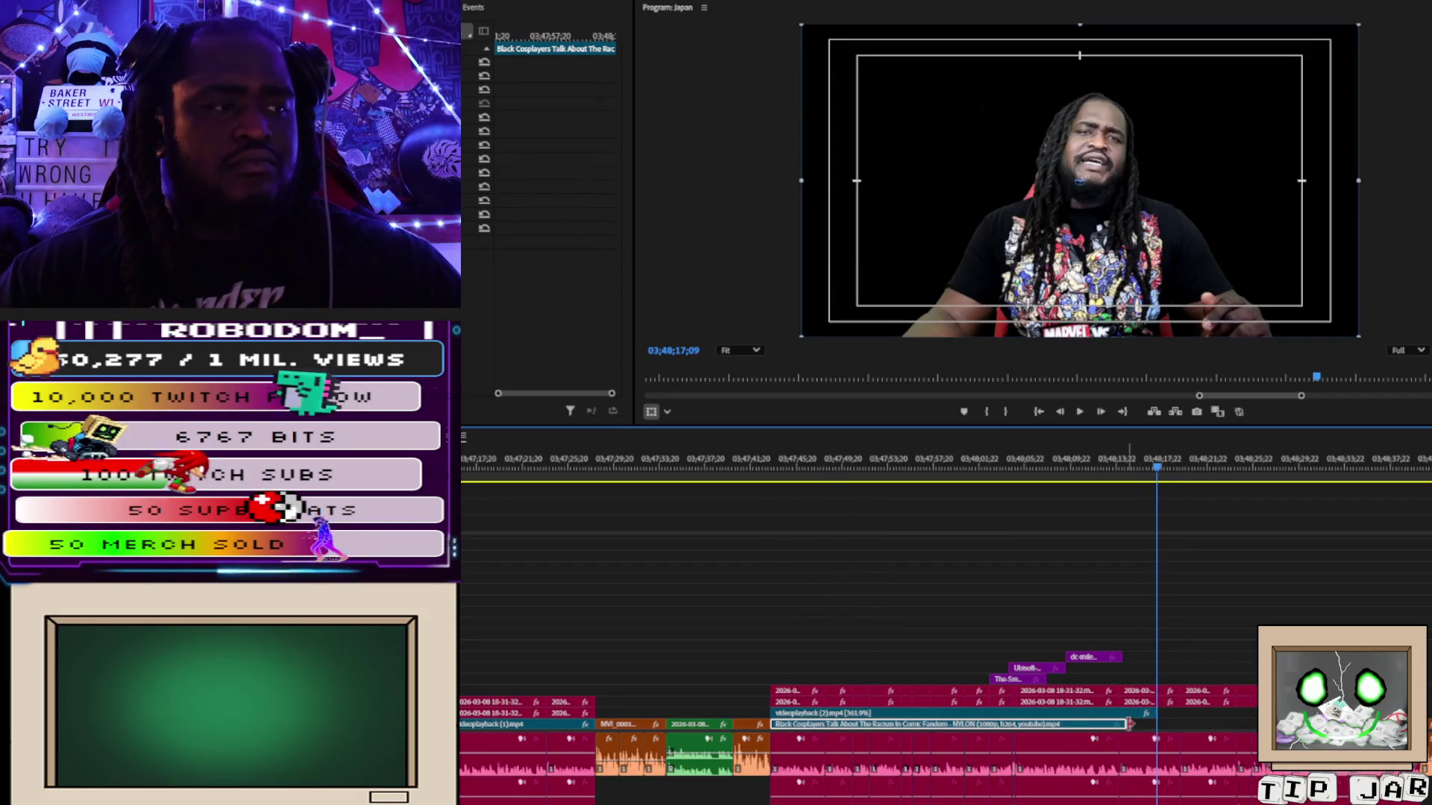
{"action": "left_click_drag", "start_coordinate": [1147, 724], "coordinate": [1155, 724]}
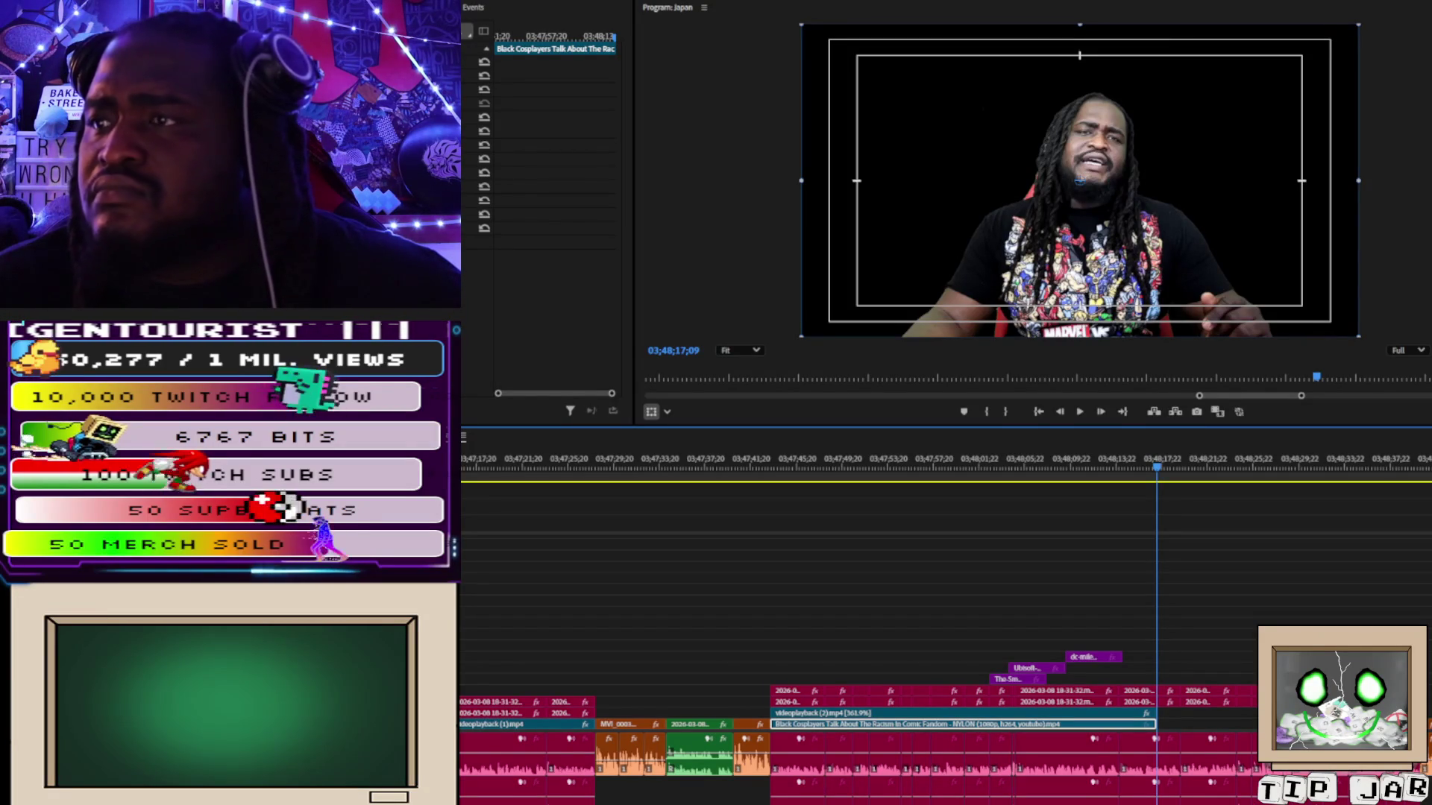
{"action": "key", "text": "ctrl+v"}
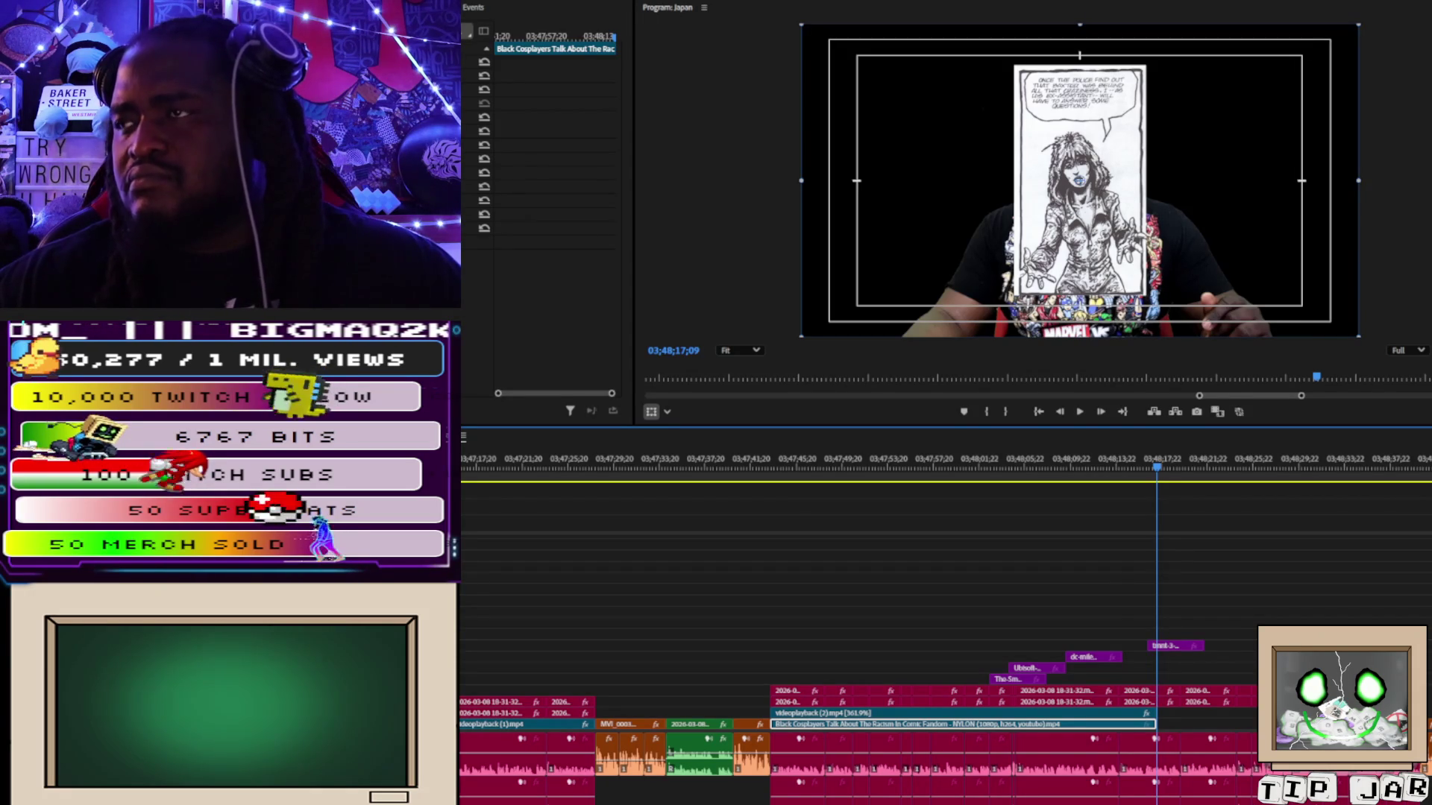
Trim the tmnt comic clip and add the 921a7e61208dea image beneath the comic page.
{"action": "left_click_drag", "start_coordinate": [1260, 606], "coordinate": [1254, 635]}
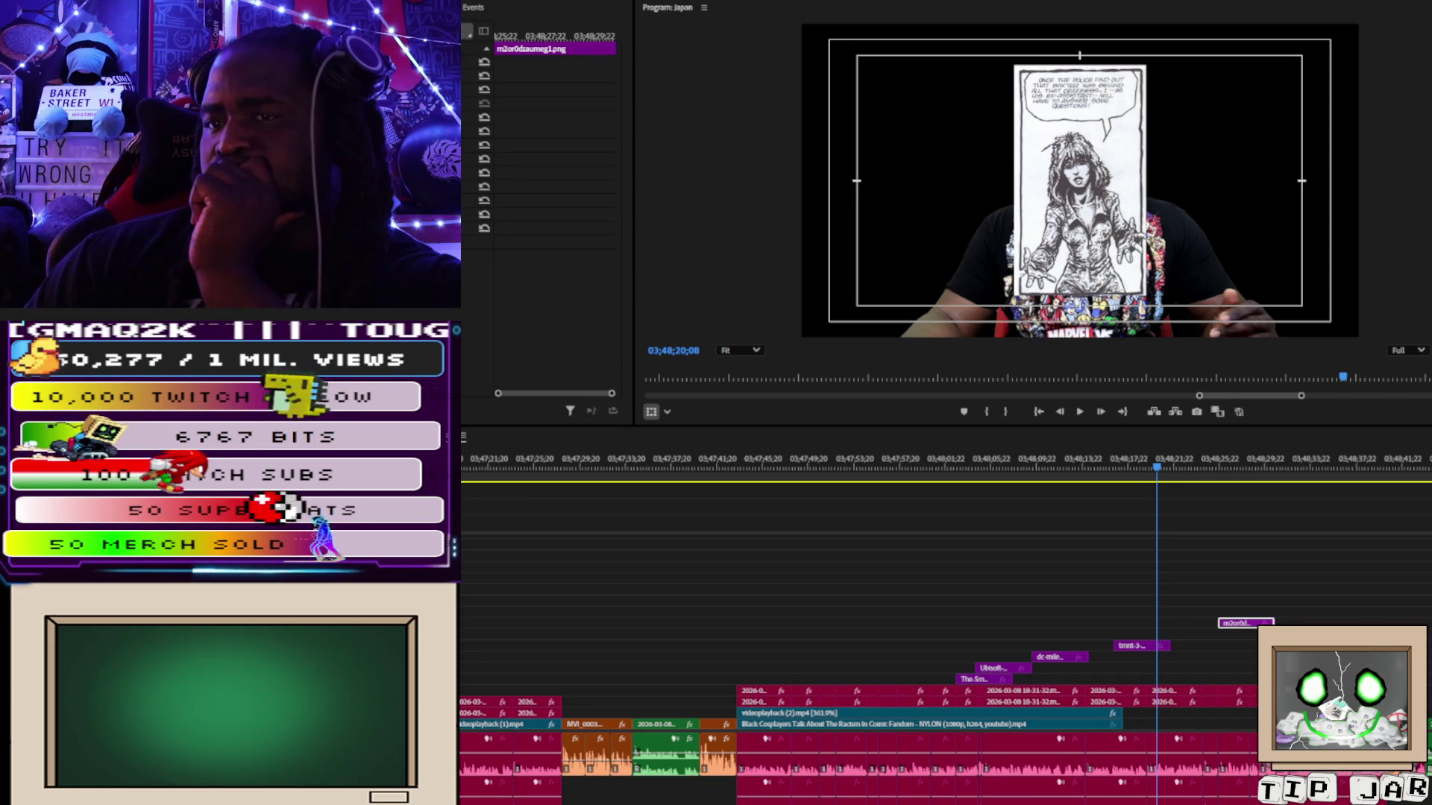
{"action": "left_click_drag", "start_coordinate": [1114, 669], "coordinate": [1174, 679]}
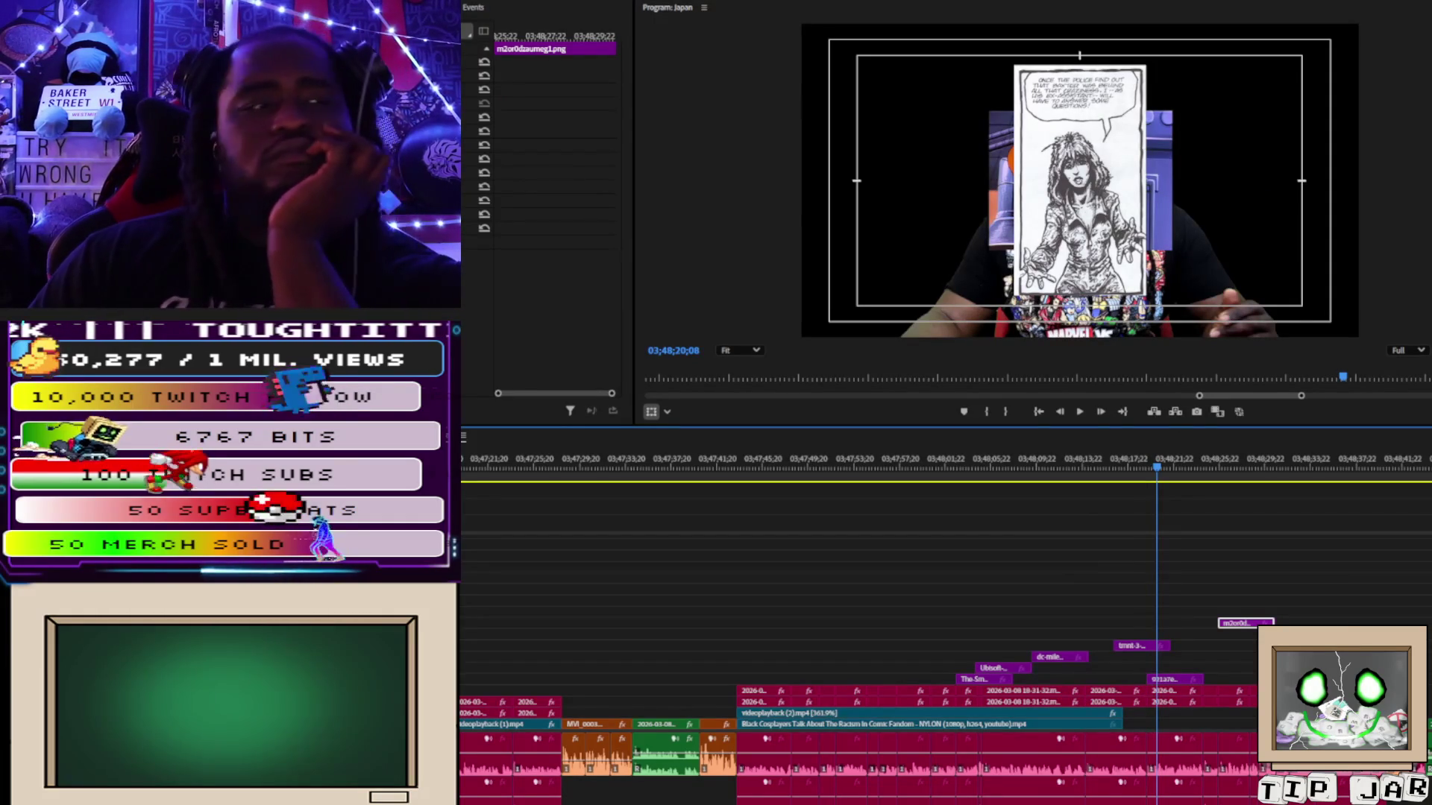
Move the couple photo clip under the playhead and scale it to about half size.
{"action": "key", "text": "space"}
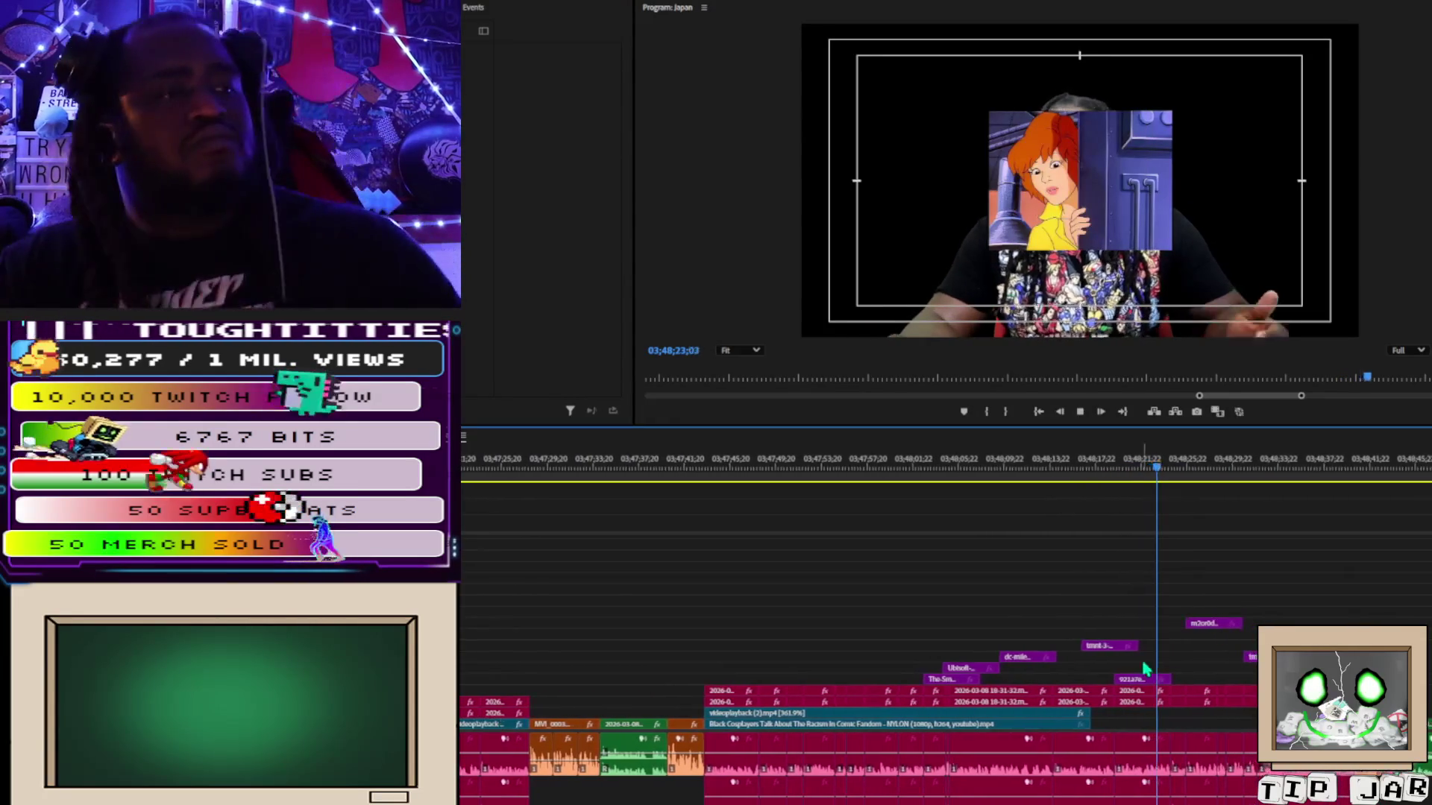
{"action": "left_click_drag", "start_coordinate": [1210, 626], "coordinate": [1182, 634]}
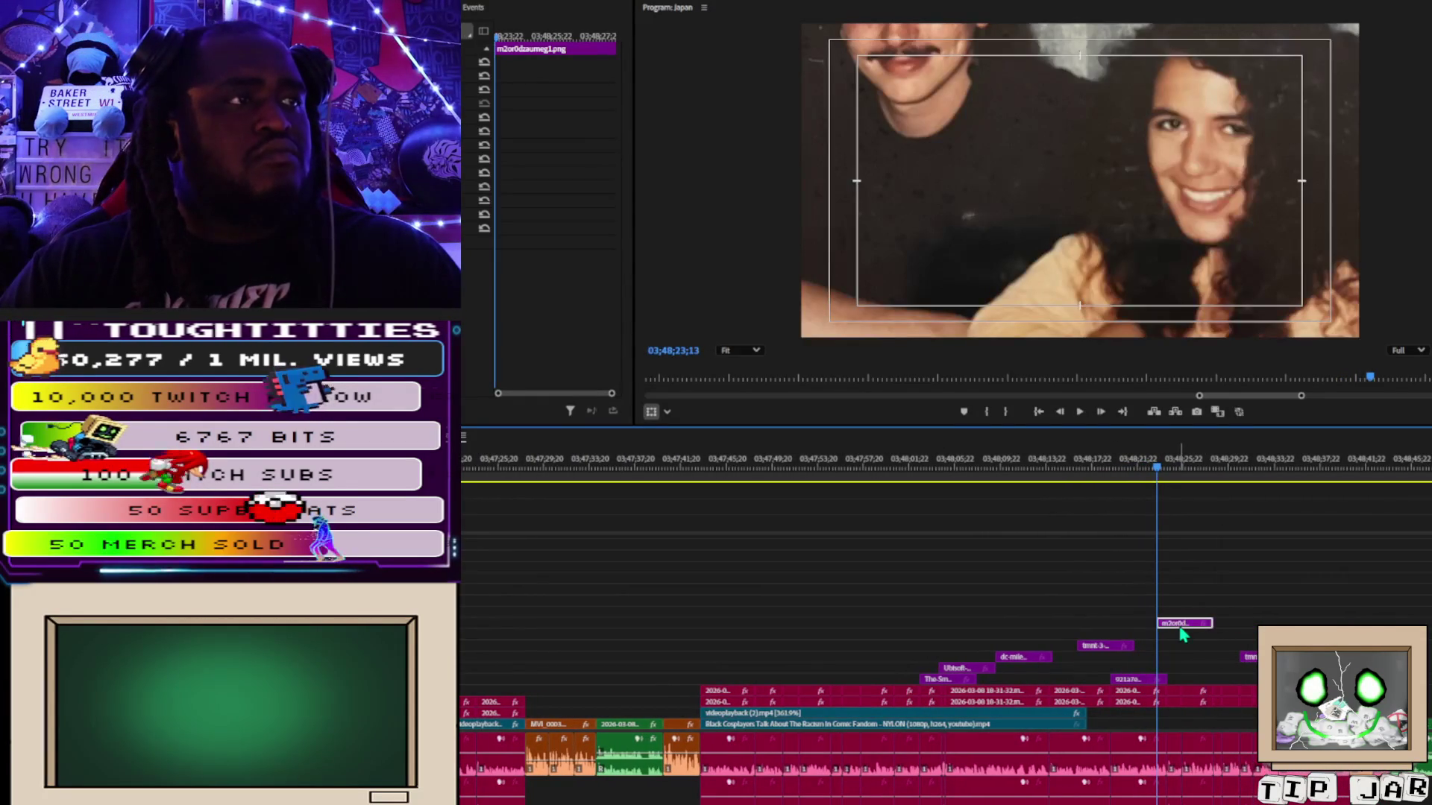
{"action": "left_click", "coordinate": [1140, 200]}
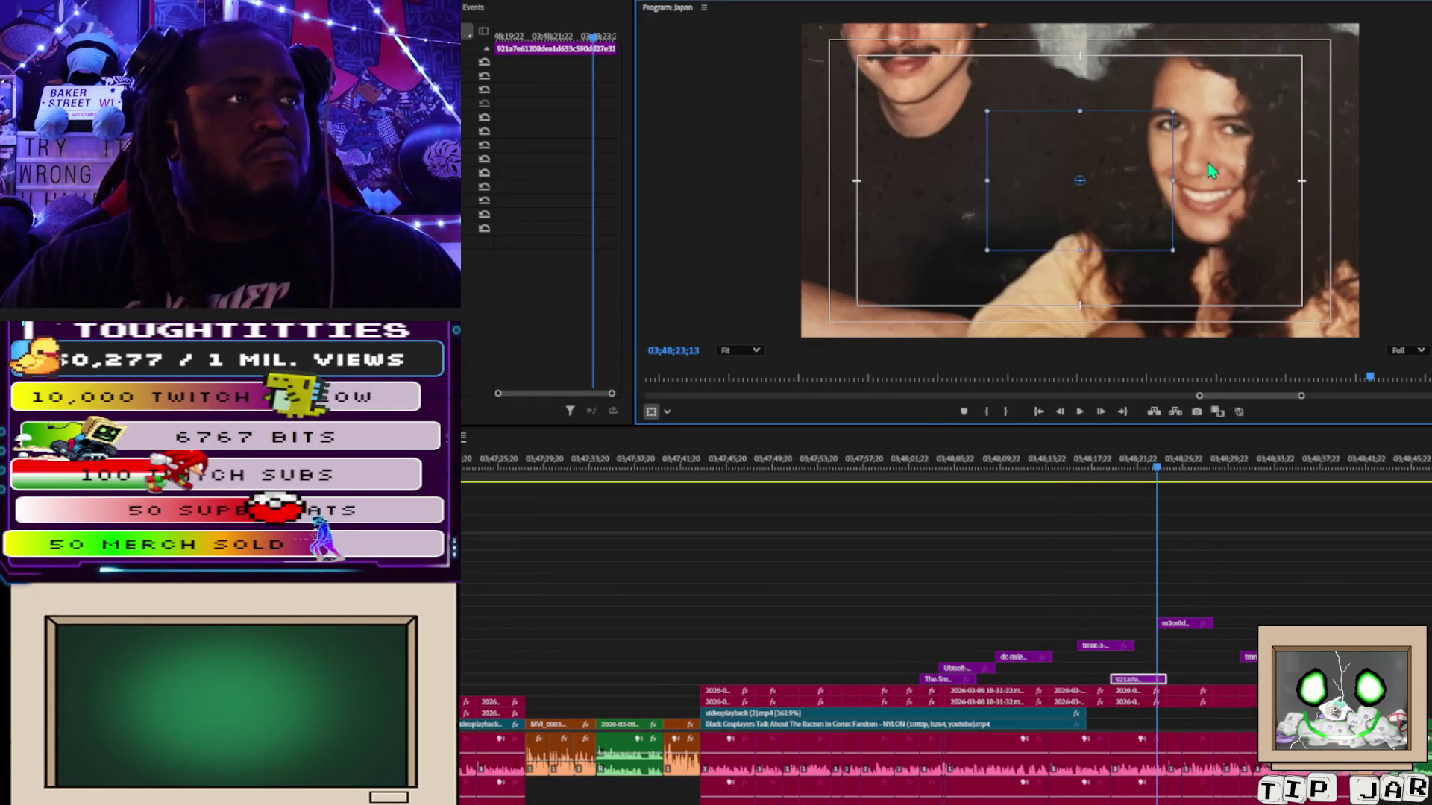
{"action": "scroll", "coordinate": [1301, 170], "scroll_direction": "down", "scroll_amount": 2}
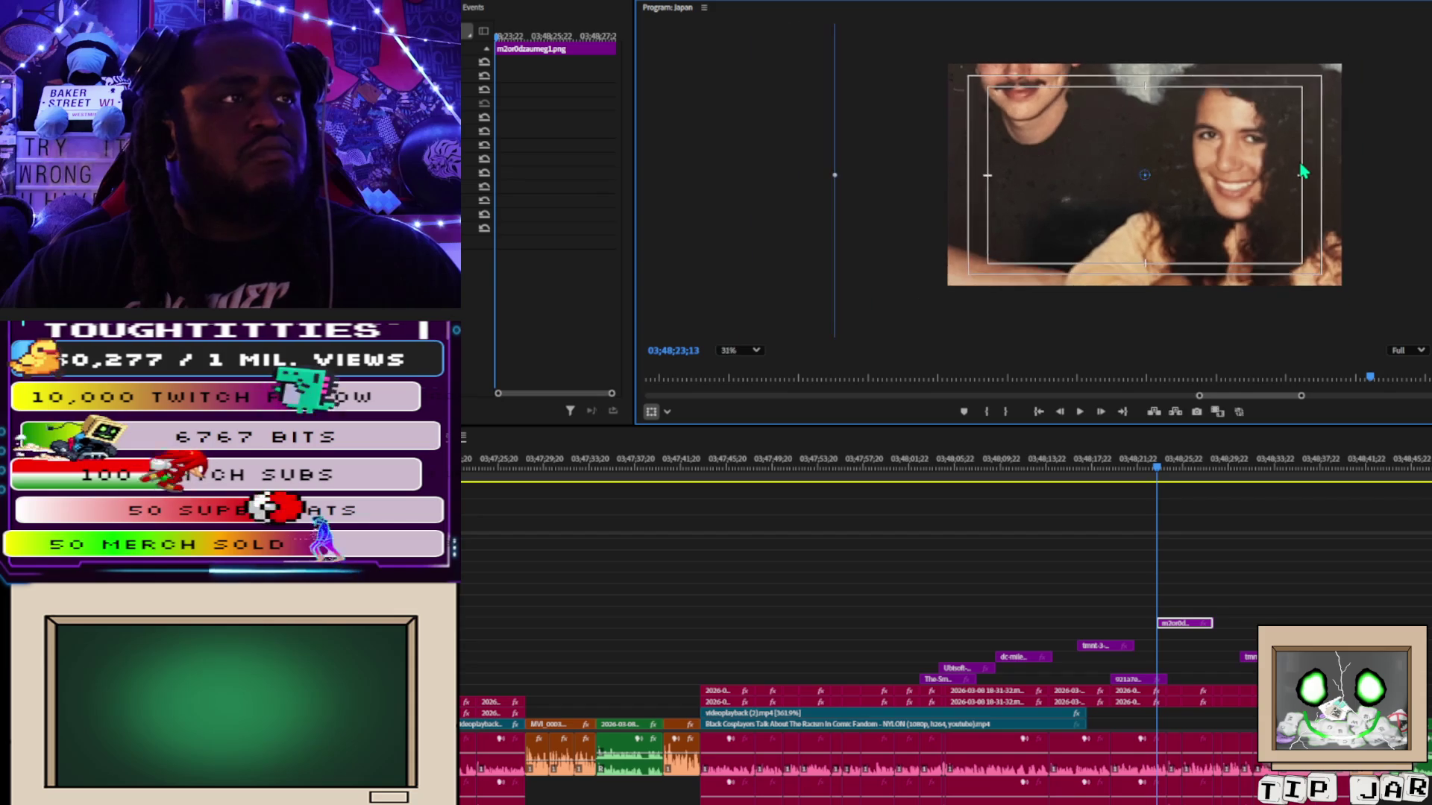
{"action": "mouse_move", "coordinate": [1381, 181]}
{"action": "left_mouse_down"}
{"action": "mouse_move", "coordinate": [1252, 182]}
{"action": "mouse_move", "coordinate": [1265, 181]}
{"action": "left_mouse_up"}
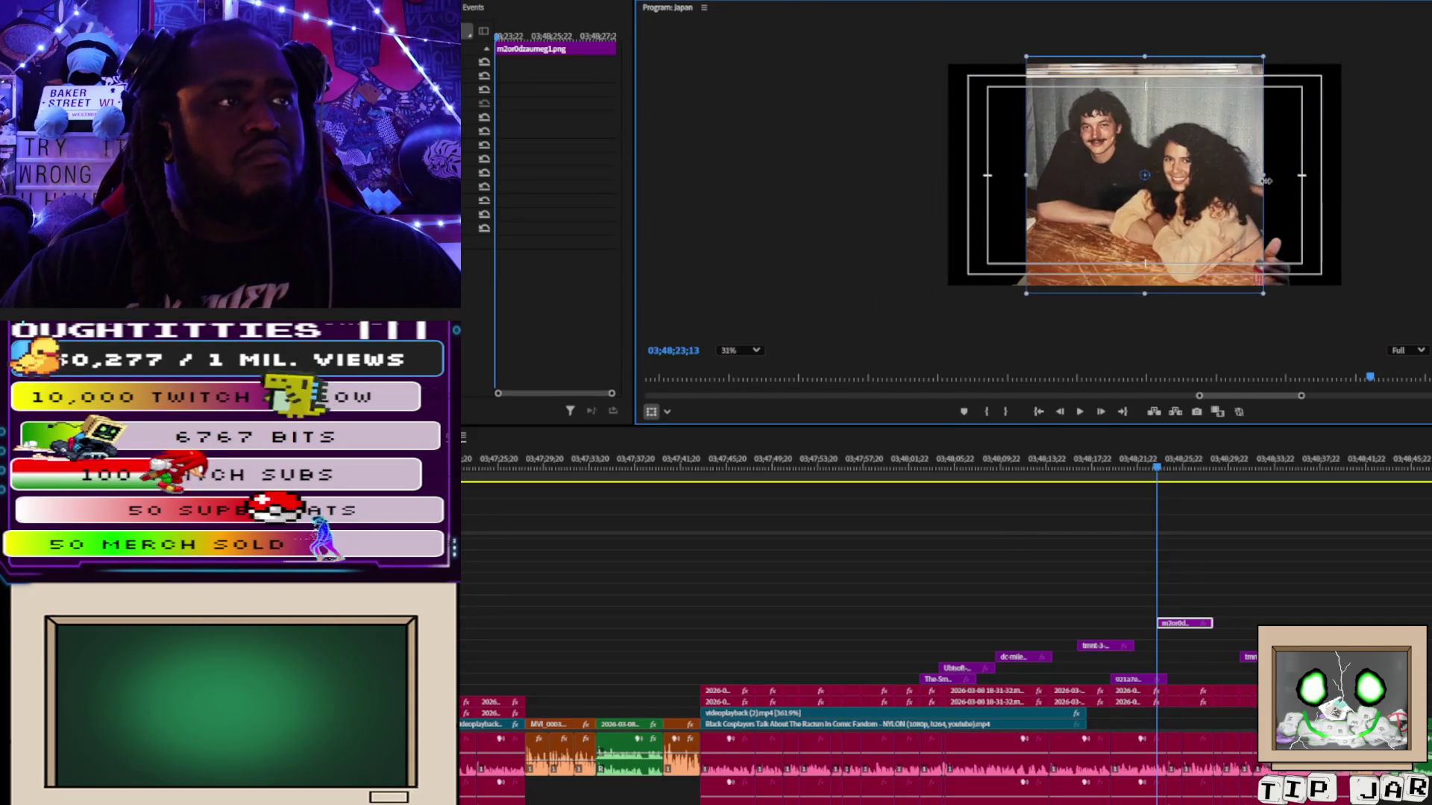
{"action": "key", "text": "space"}
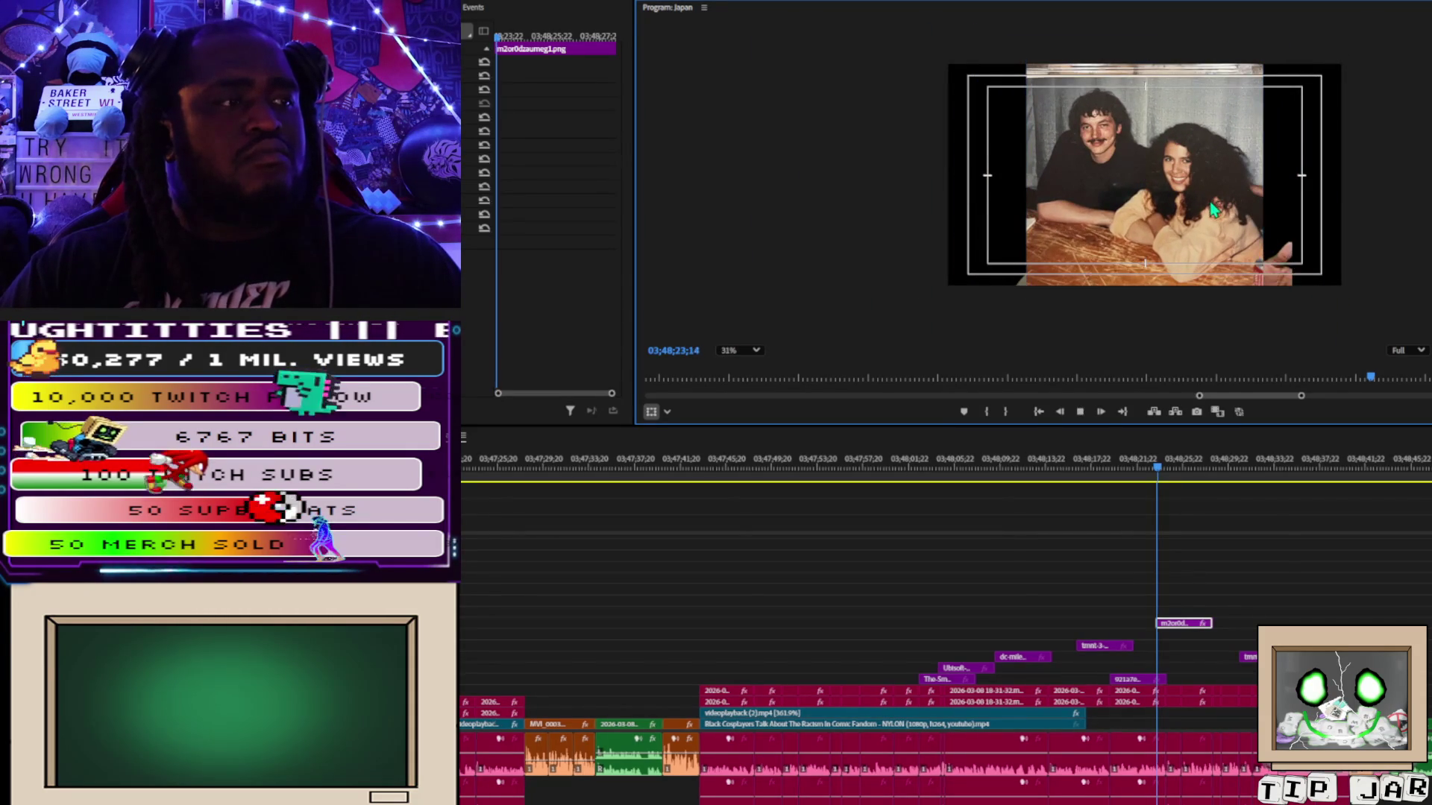
{"action": "key", "text": "space"}
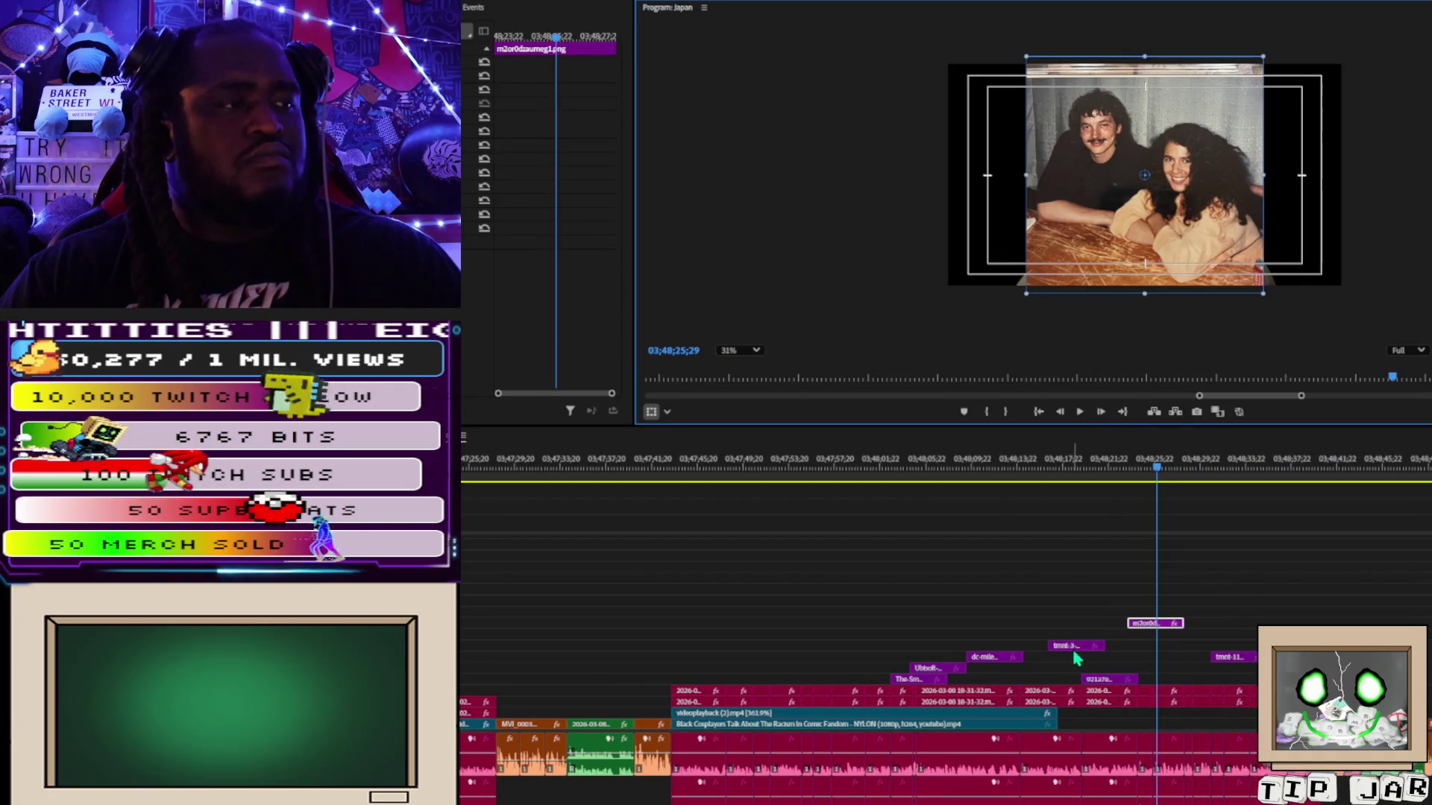
Move the tmnt-3 comic page clip onto another video track.
{"action": "key", "text": "space"}
{"action": "left_click", "coordinate": [1083, 653]}
{"action": "mouse_move", "coordinate": [1082, 653]}
{"action": "left_mouse_down"}
{"action": "mouse_move", "coordinate": [1195, 647]}
{"action": "mouse_move", "coordinate": [1208, 619]}
{"action": "mouse_move", "coordinate": [1154, 631]}
{"action": "mouse_move", "coordinate": [1148, 720]}
{"action": "mouse_move", "coordinate": [1166, 725]}
{"action": "left_mouse_up"}
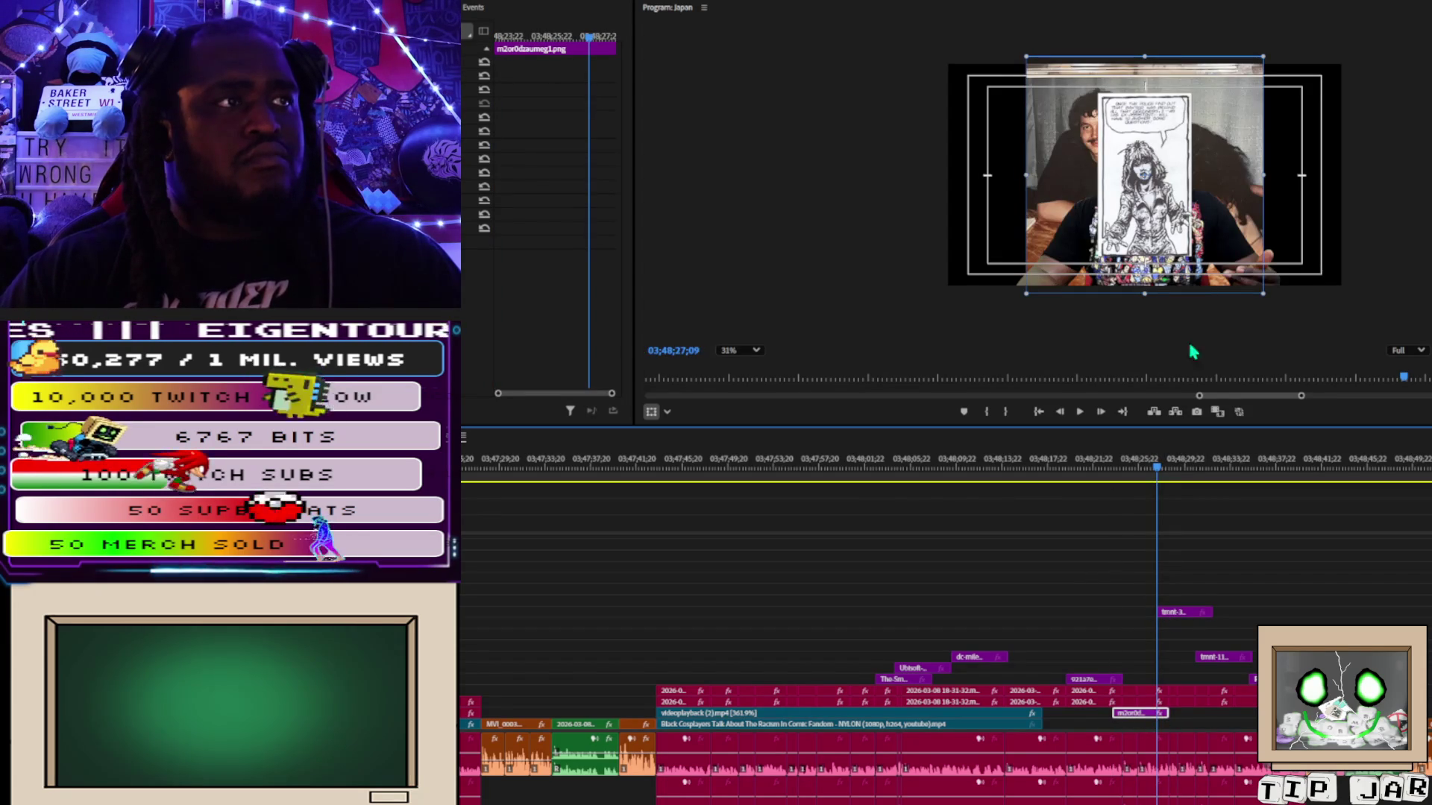
Shift the couple photo to the right of the frame and drop the tmnt-3 clip one track.
{"action": "mouse_move", "coordinate": [1040, 106]}
{"action": "left_mouse_down"}
{"action": "mouse_move", "coordinate": [923, 92]}
{"action": "mouse_move", "coordinate": [1196, 96]}
{"action": "left_mouse_up"}
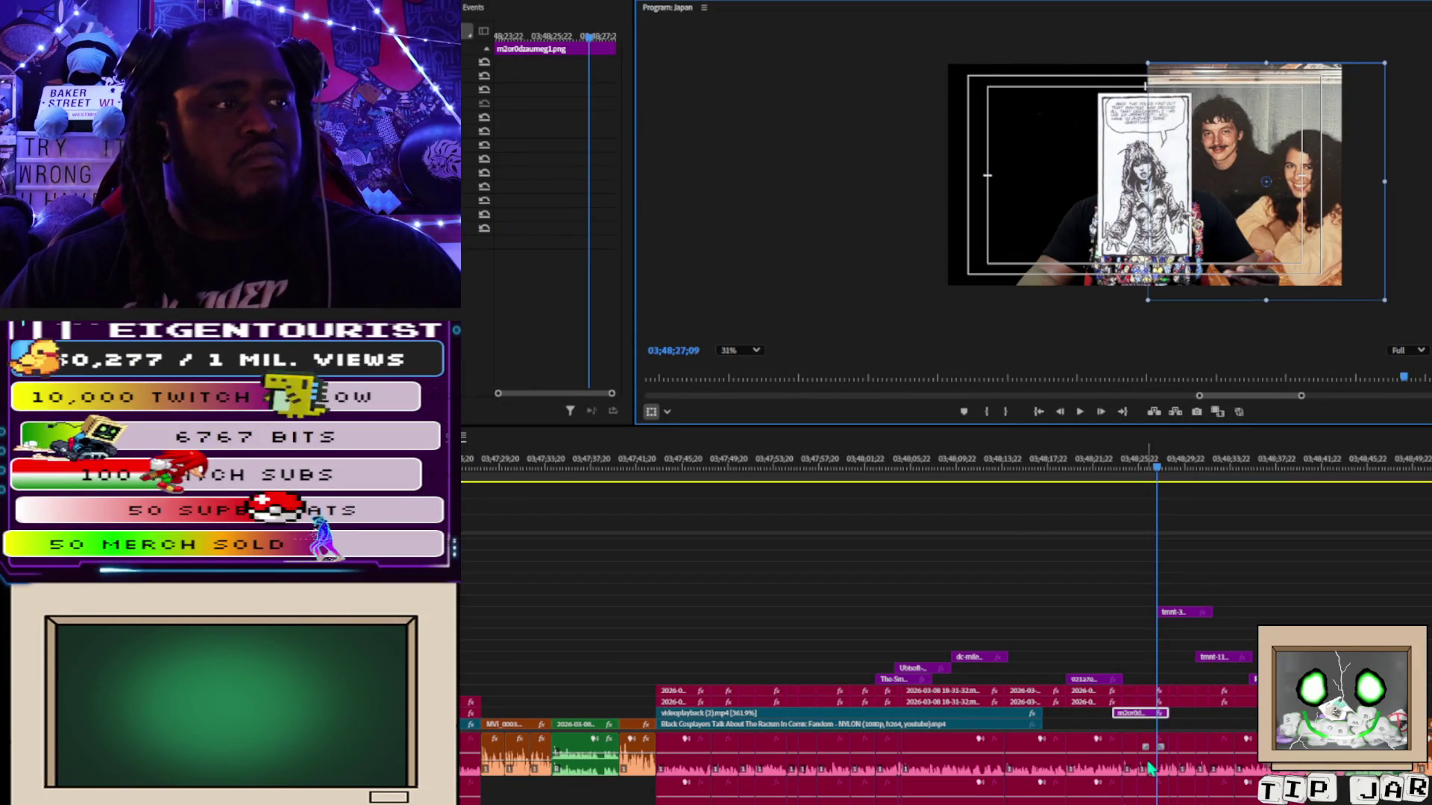
{"action": "mouse_move", "coordinate": [1187, 616]}
{"action": "left_mouse_down"}
{"action": "mouse_move", "coordinate": [1177, 677]}
{"action": "mouse_move", "coordinate": [1126, 677]}
{"action": "mouse_move", "coordinate": [1167, 679]}
{"action": "mouse_move", "coordinate": [1150, 688]}
{"action": "left_mouse_up"}
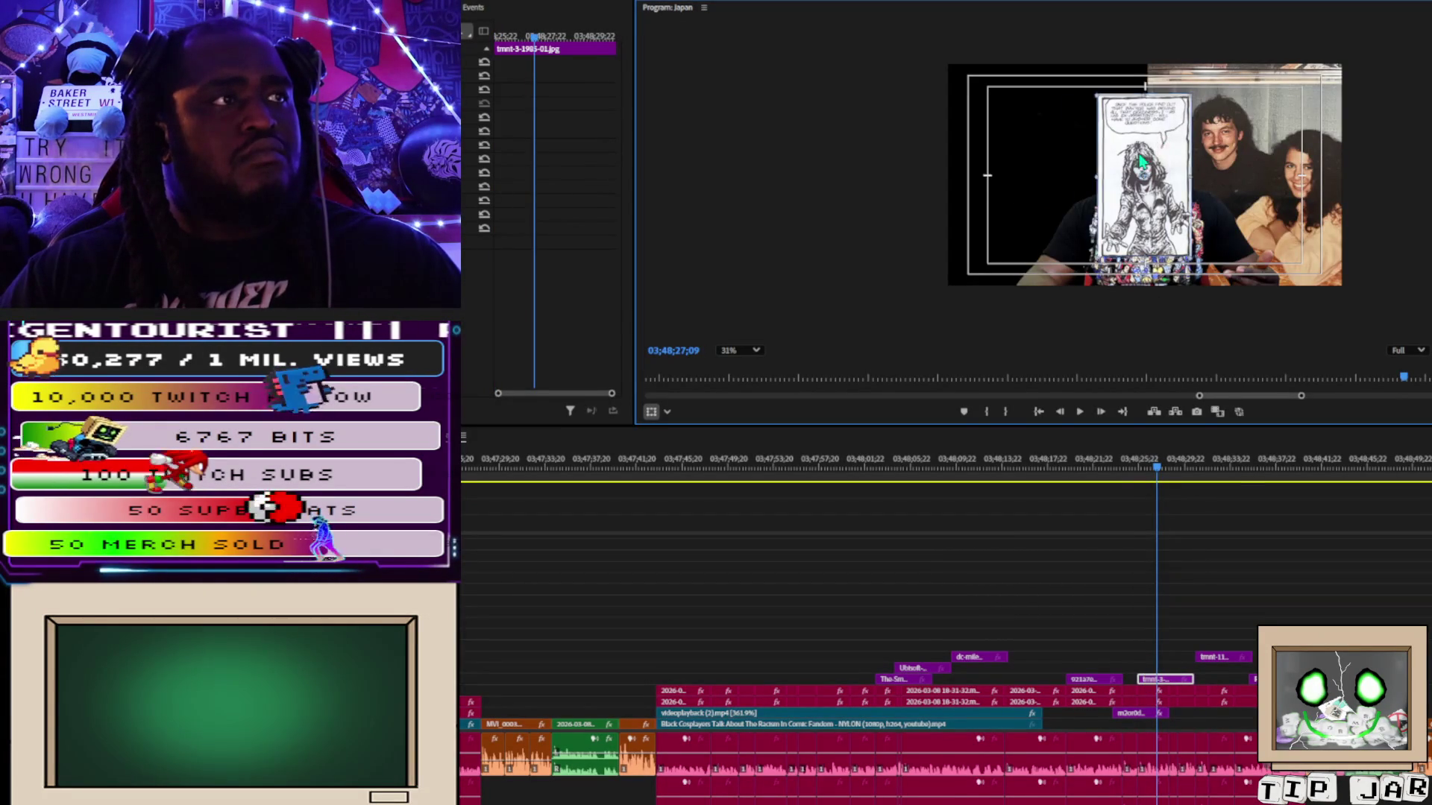
Move the tmnt-3 comic page to the frame's left edge and scale it up.
{"action": "left_click_drag", "start_coordinate": [1158, 154], "coordinate": [1050, 170]}
{"action": "left_click", "coordinate": [1079, 123]}
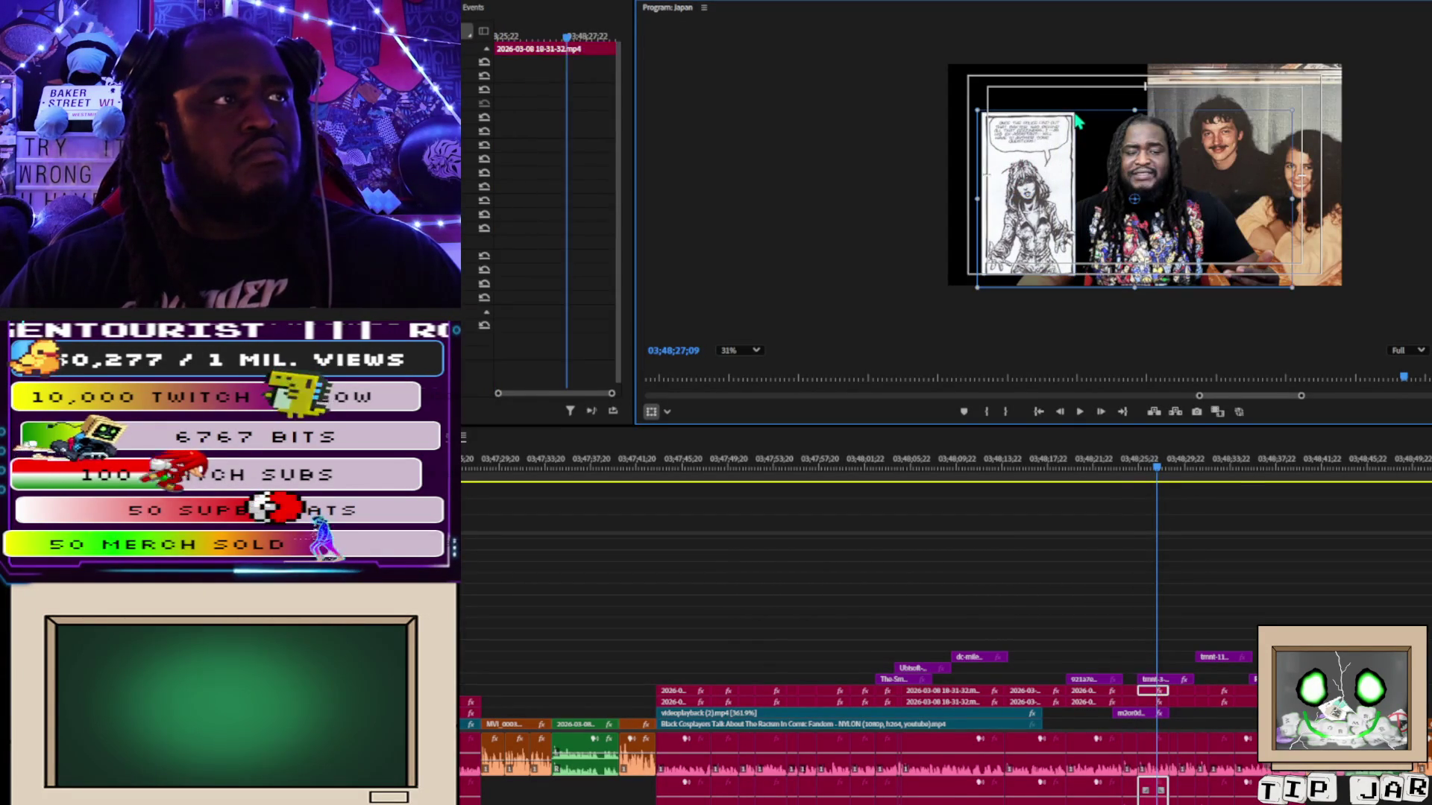
{"action": "left_click", "coordinate": [835, 147]}
{"action": "left_click", "coordinate": [1054, 150]}
{"action": "left_click_drag", "start_coordinate": [1078, 111], "coordinate": [1092, 65]}
Play ahead to the tmnt-11-1987 TMNT cover at 03;48;31;21 and select it.
{"action": "key", "text": "space"}
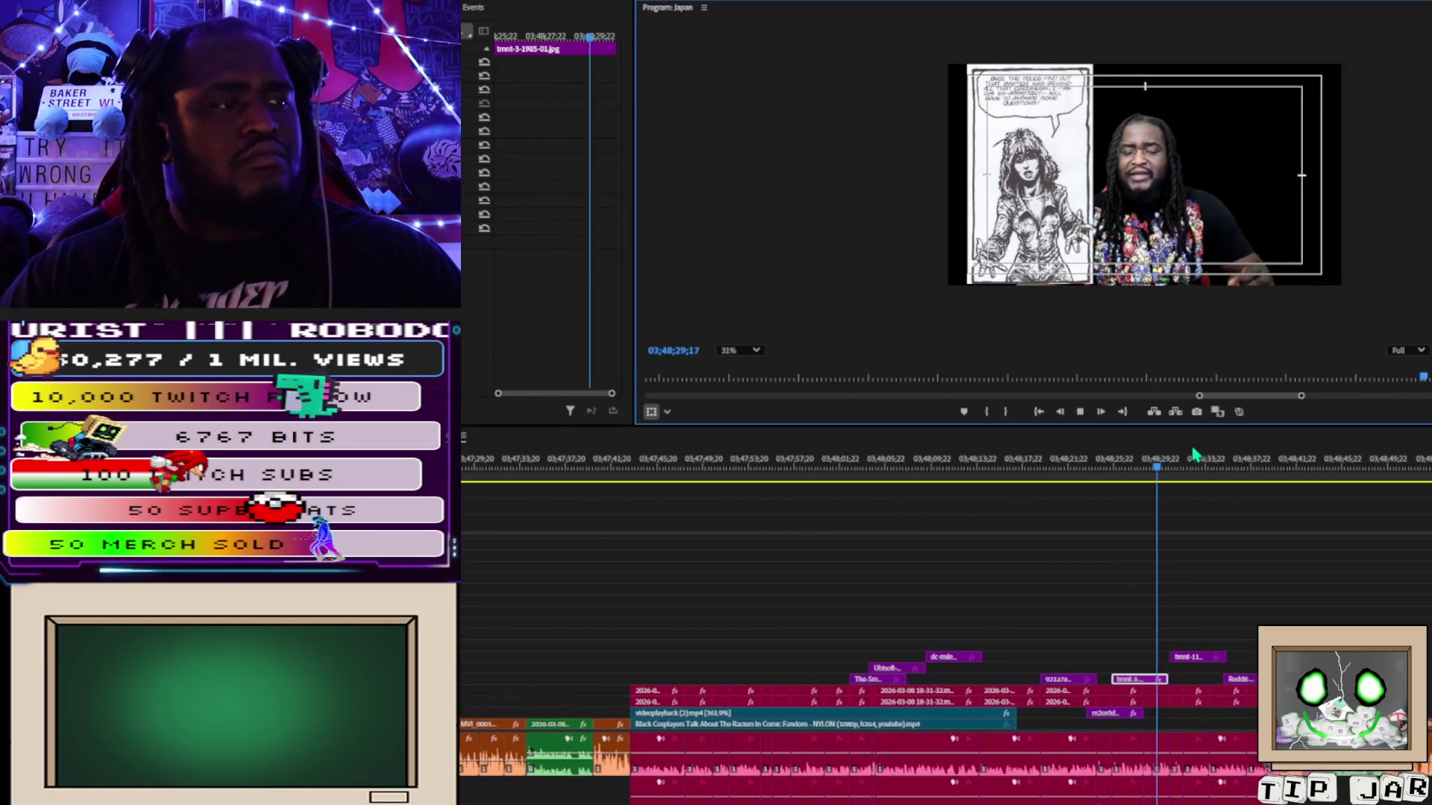
{"action": "key", "text": "space"}
{"action": "left_click", "coordinate": [1168, 179]}
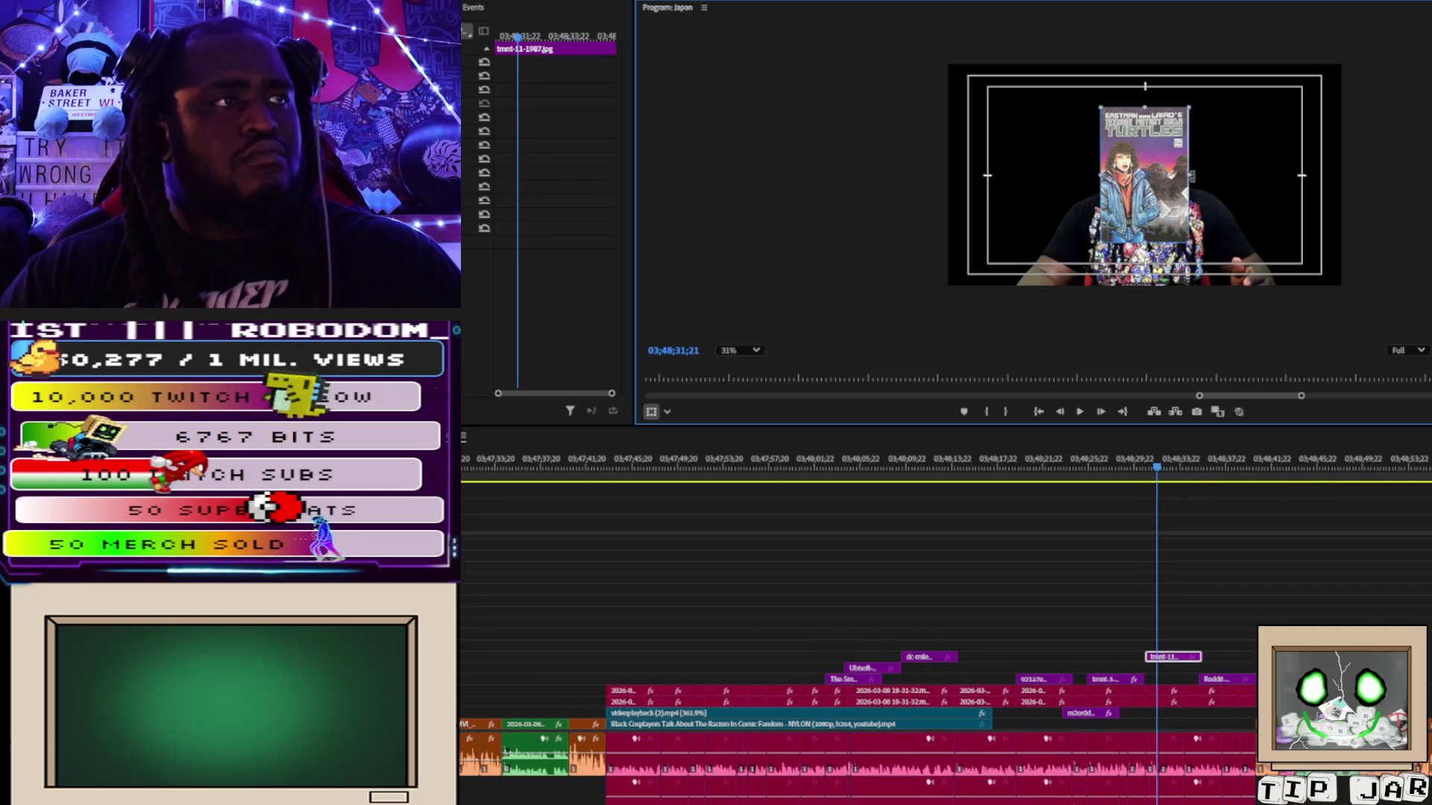
Scale up the tmnt-11 cover to full frame height and replay from about 03;48;27 to check it.
{"action": "mouse_move", "coordinate": [1190, 174]}
{"action": "left_mouse_down"}
{"action": "mouse_move", "coordinate": [1255, 174]}
{"action": "mouse_move", "coordinate": [1232, 174]}
{"action": "left_mouse_up"}
{"action": "key", "text": "space"}
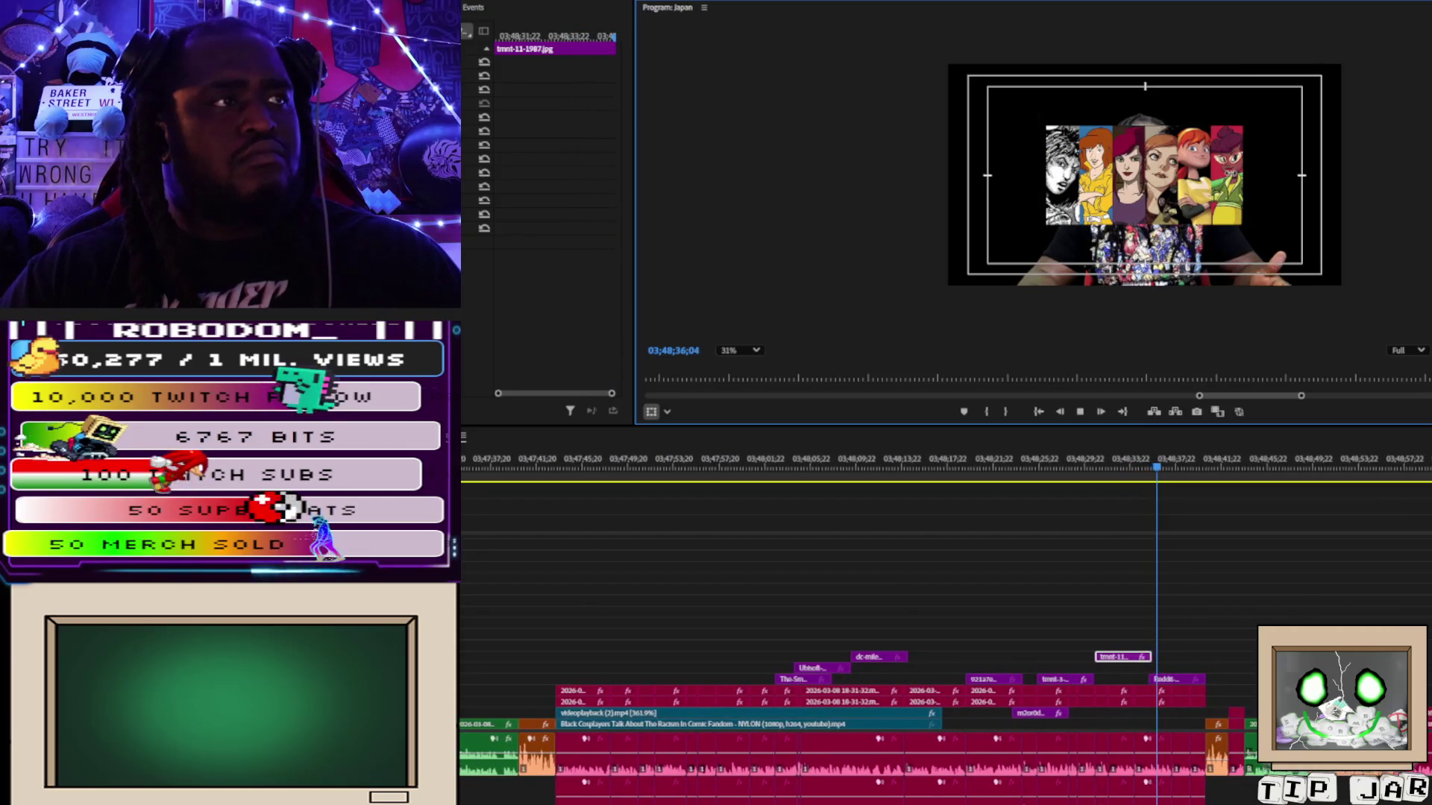
{"action": "key", "text": "space"}
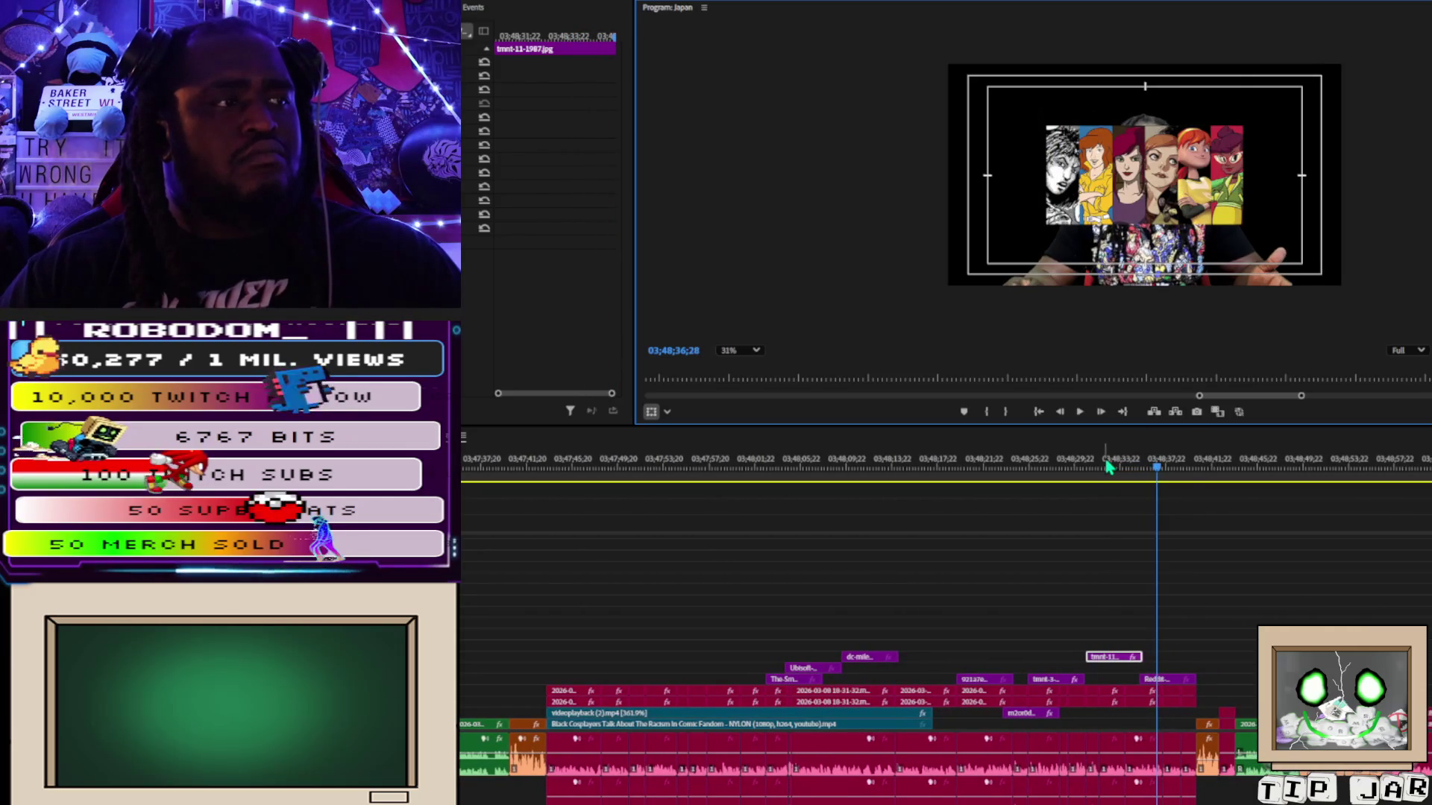
{"action": "left_click", "coordinate": [1106, 463]}
{"action": "key", "text": "space"}
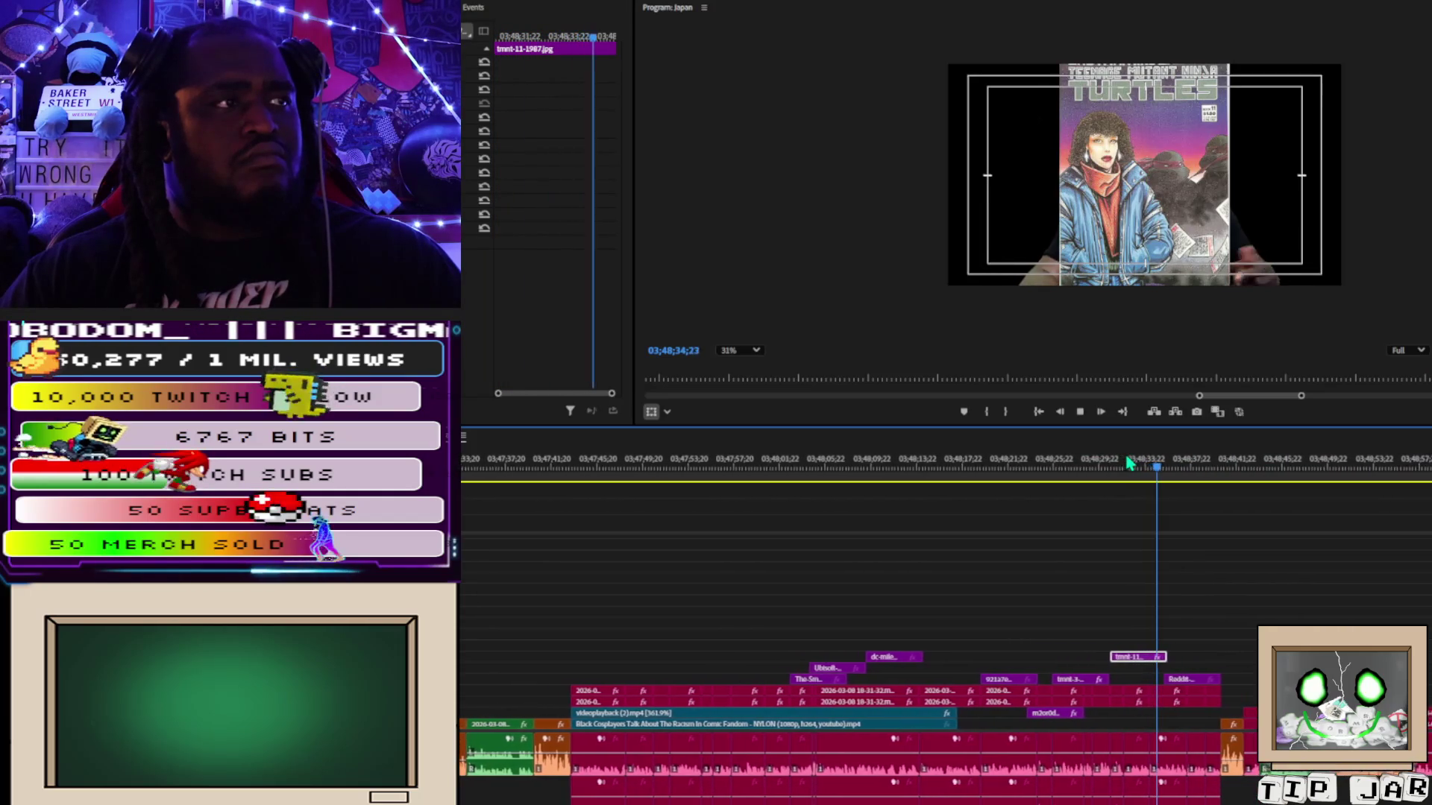
{"action": "key", "text": "space"}
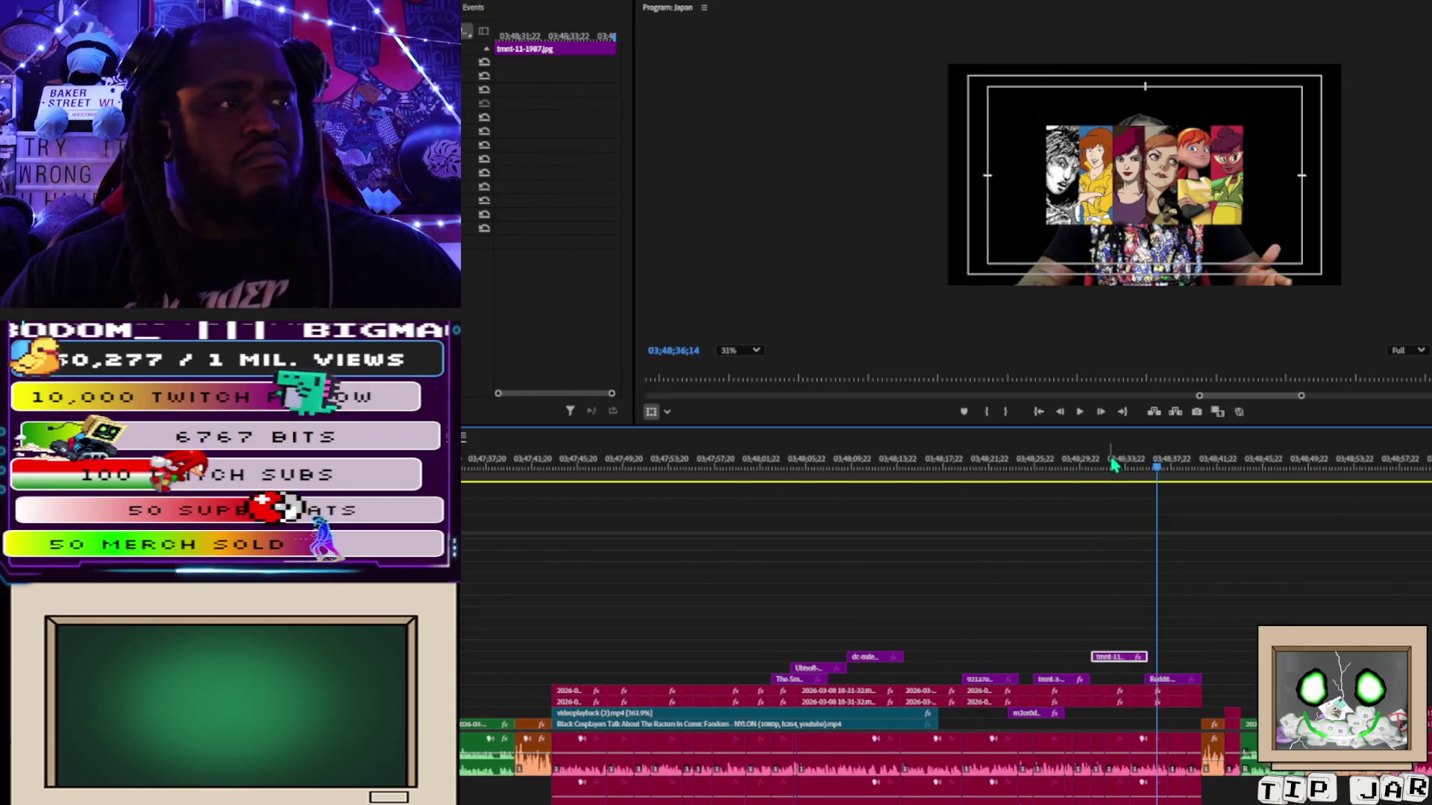
{"action": "left_click", "coordinate": [1101, 464]}
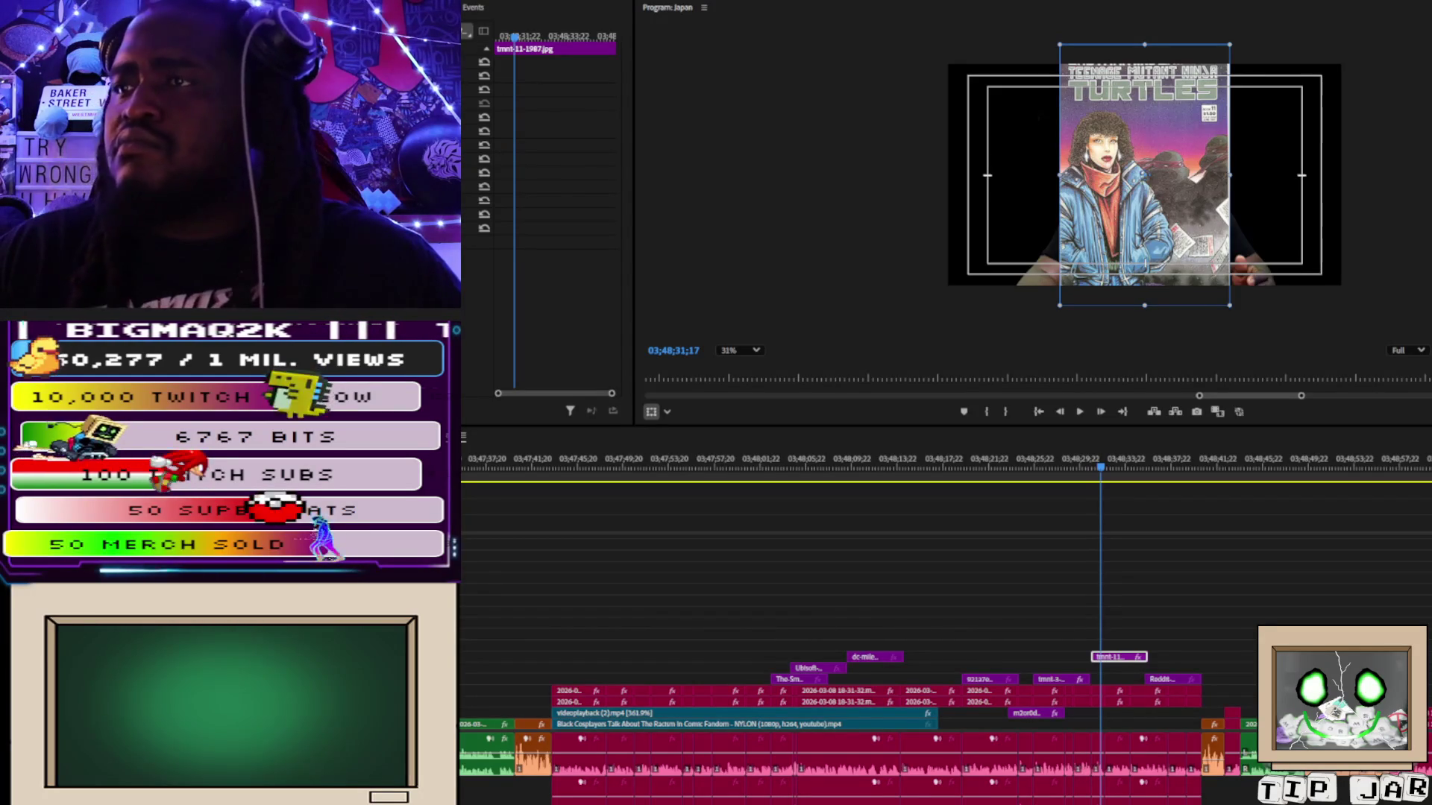
Position the 121907 comic image beside the tmnt-11 clip and preview the stacked overlays.
{"action": "mouse_move", "coordinate": [1141, 656]}
{"action": "left_mouse_down"}
{"action": "mouse_move", "coordinate": [1185, 656]}
{"action": "mouse_move", "coordinate": [1118, 668]}
{"action": "left_mouse_up"}
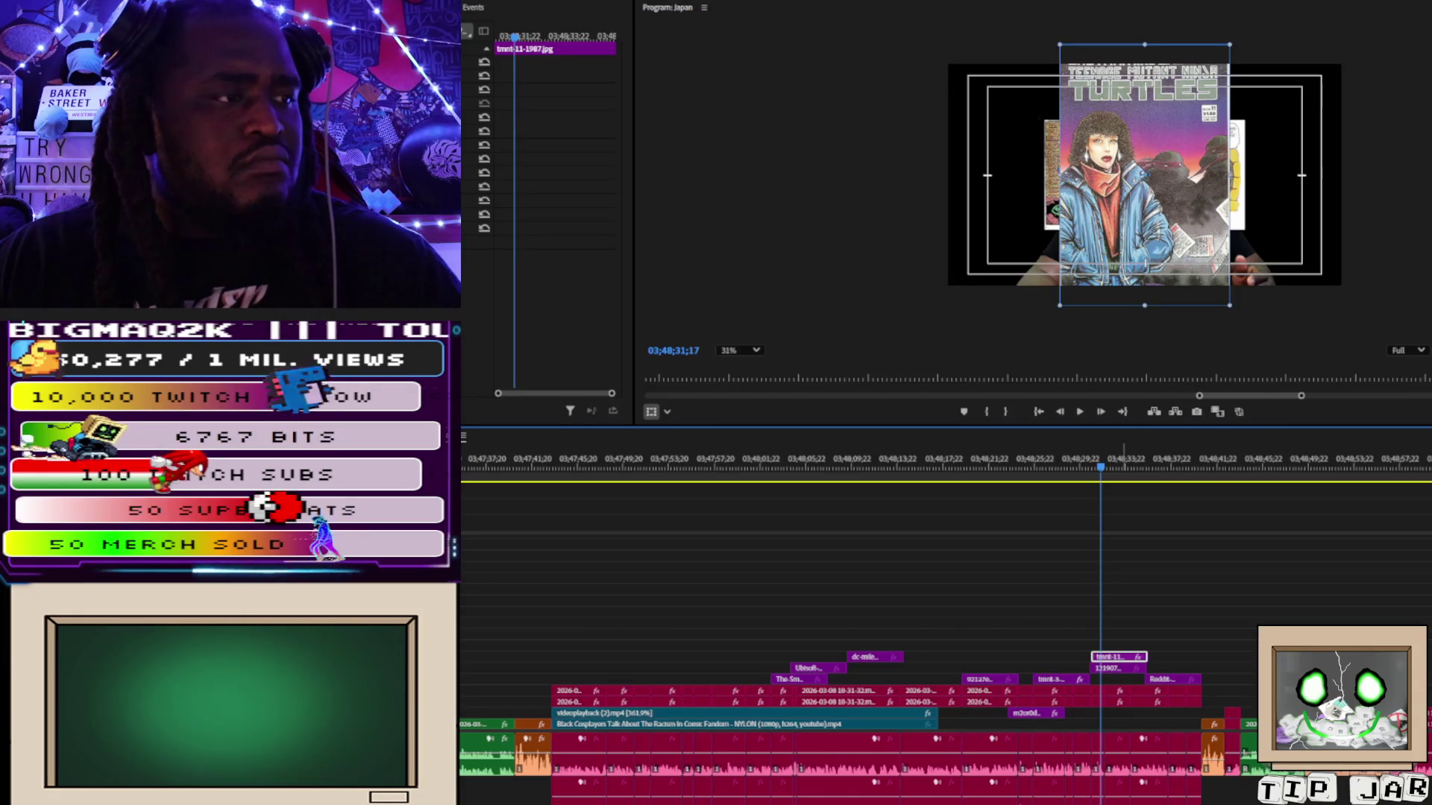
{"action": "mouse_move", "coordinate": [1119, 669]}
{"action": "left_mouse_down"}
{"action": "mouse_move", "coordinate": [1073, 669]}
{"action": "mouse_move", "coordinate": [1092, 668]}
{"action": "left_mouse_up"}
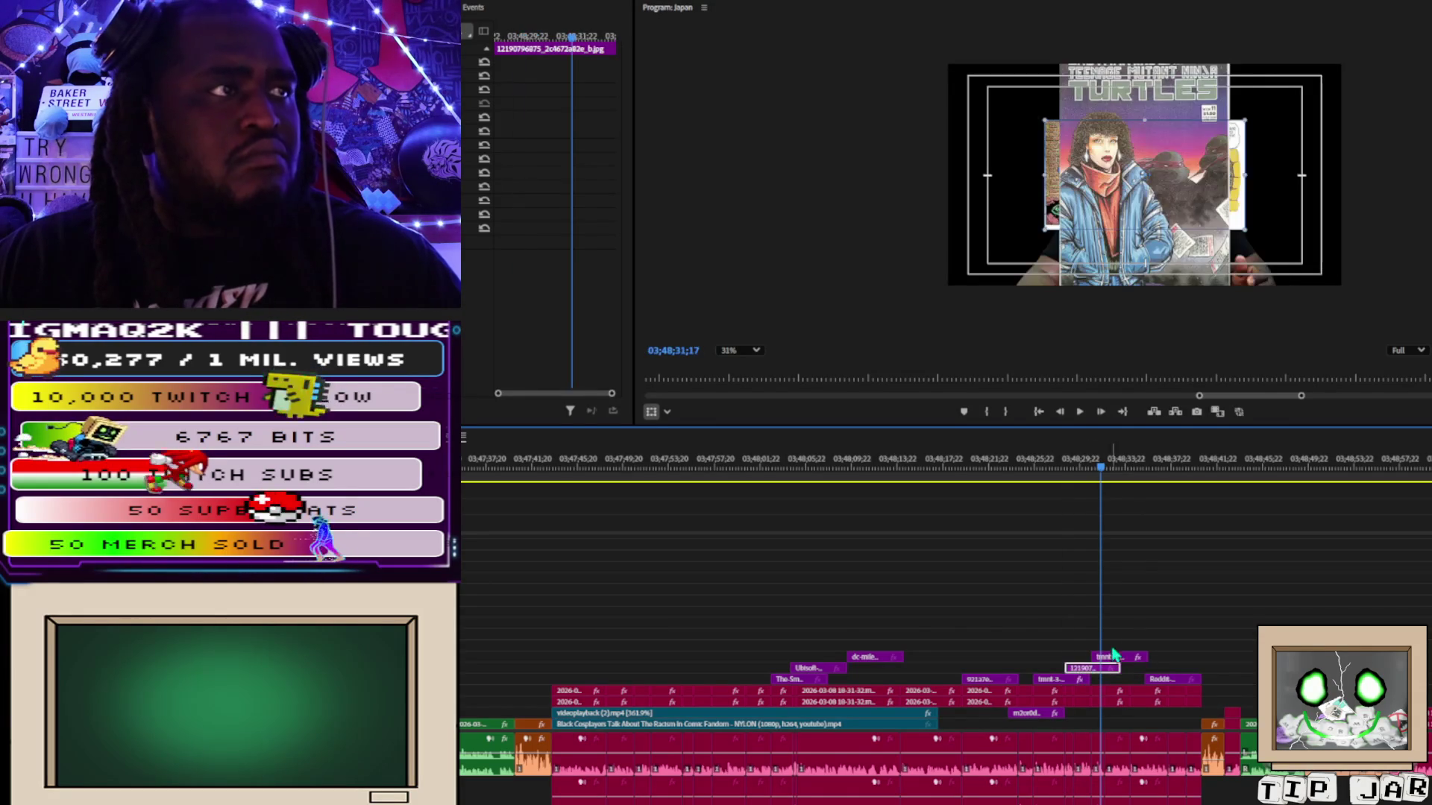
{"action": "left_click", "coordinate": [1123, 662]}
{"action": "key", "text": "space"}
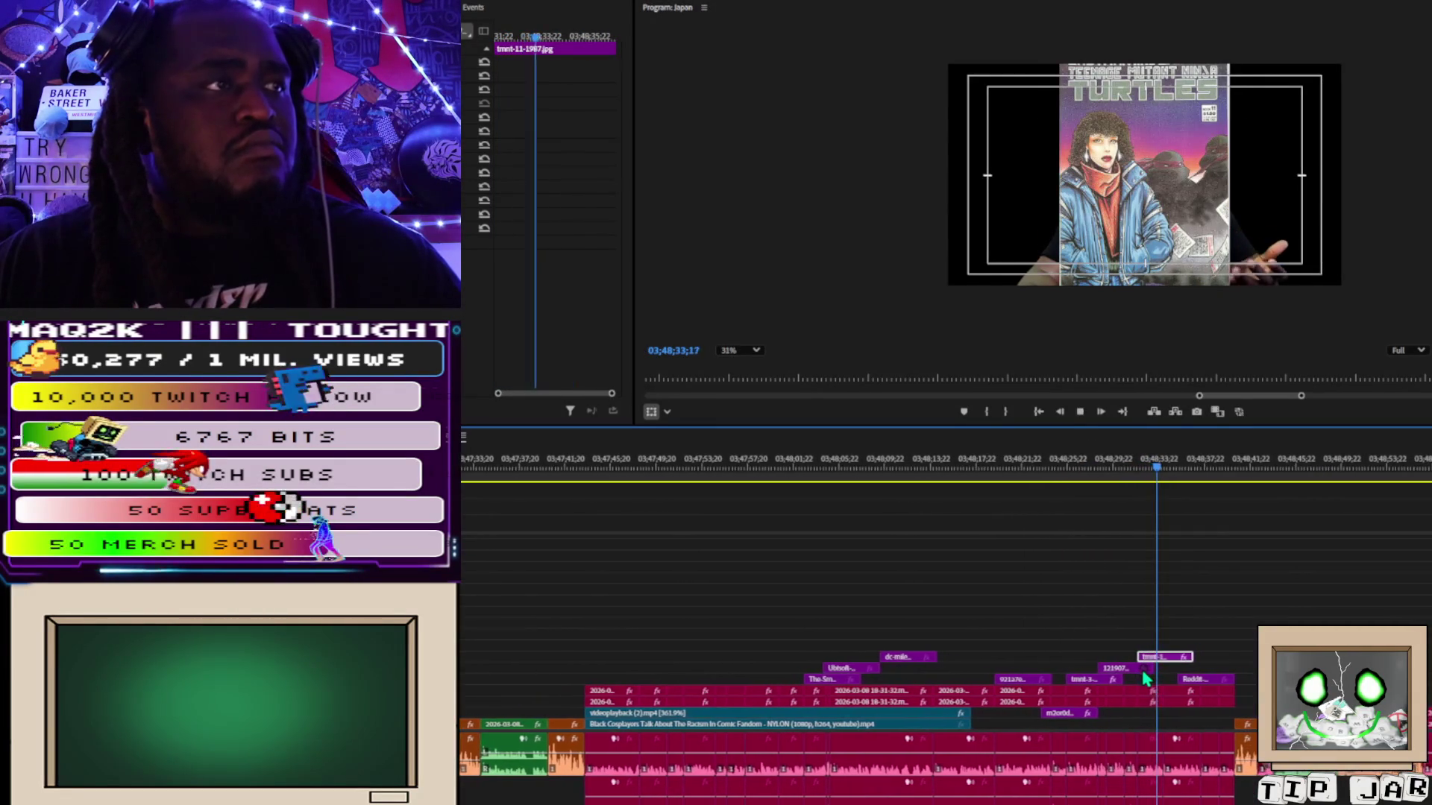
{"action": "key", "text": "space"}
Slide the 121907 image later so it follows the tmnt-11-1987 cover, then replay.
{"action": "left_click_drag", "start_coordinate": [1116, 676], "coordinate": [1137, 673]}
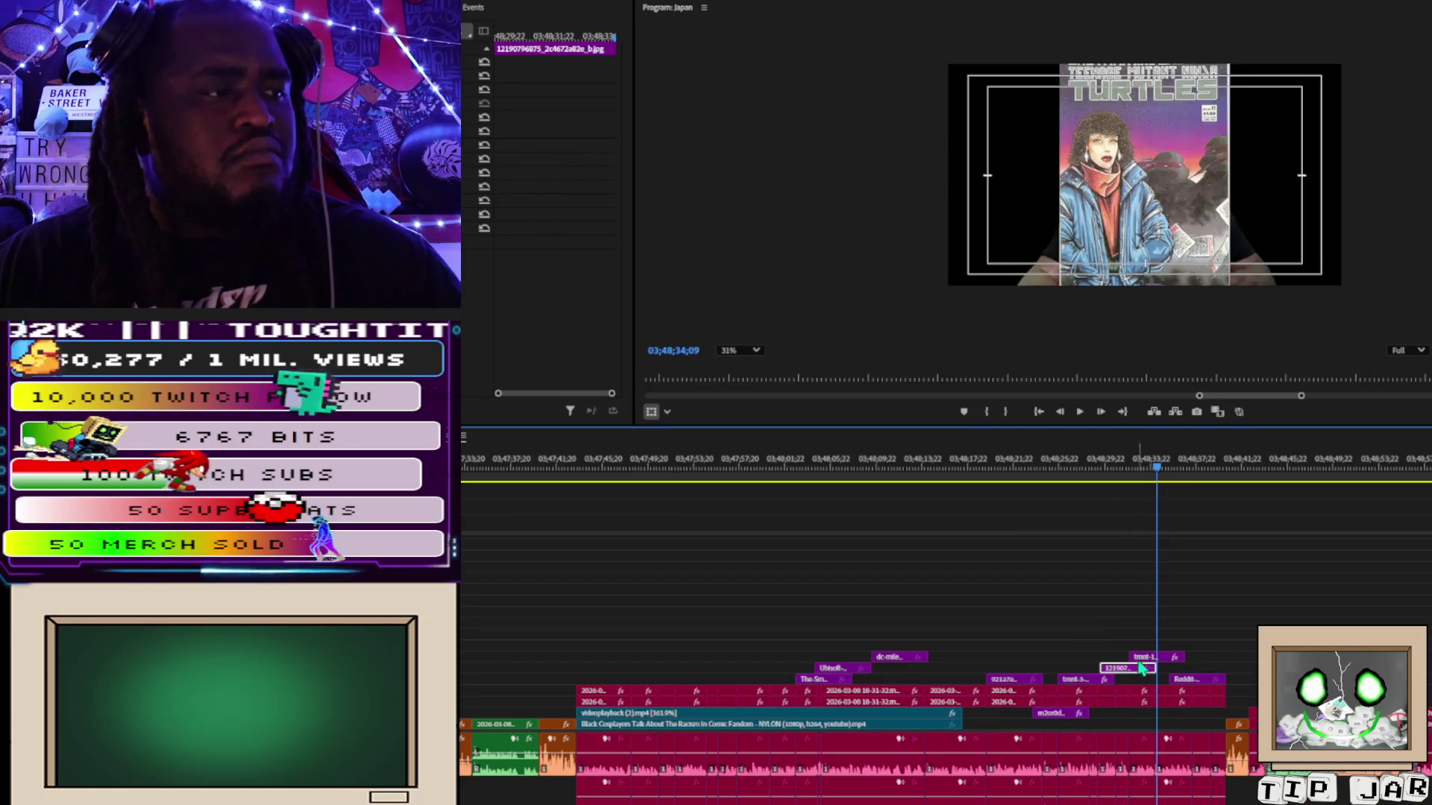
{"action": "left_click", "coordinate": [1169, 659]}
{"action": "key", "text": "space"}
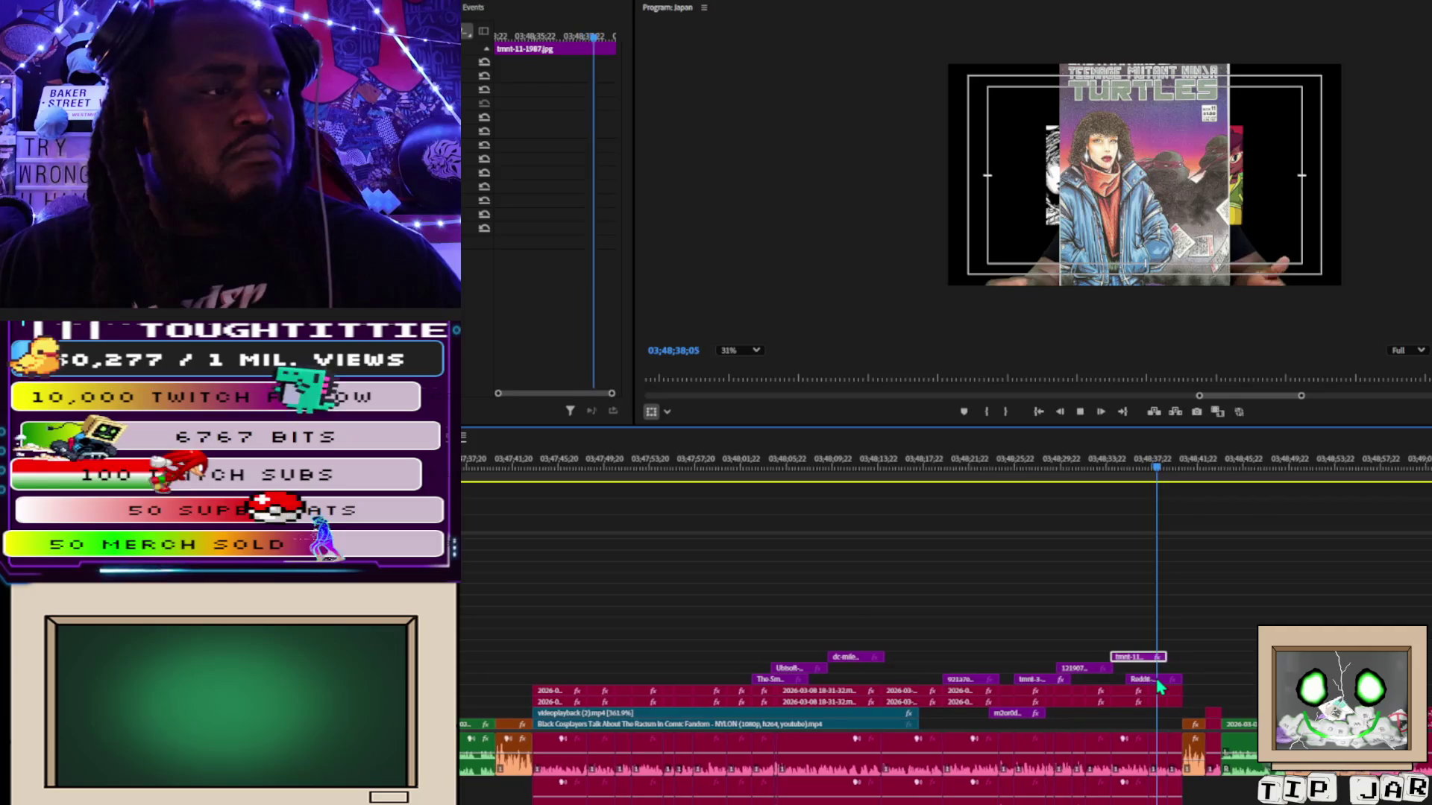
Move the Reddit image up a track and past the playhead, then preview it.
{"action": "key", "text": "space"}
{"action": "left_click_drag", "start_coordinate": [1124, 685], "coordinate": [1205, 674]}
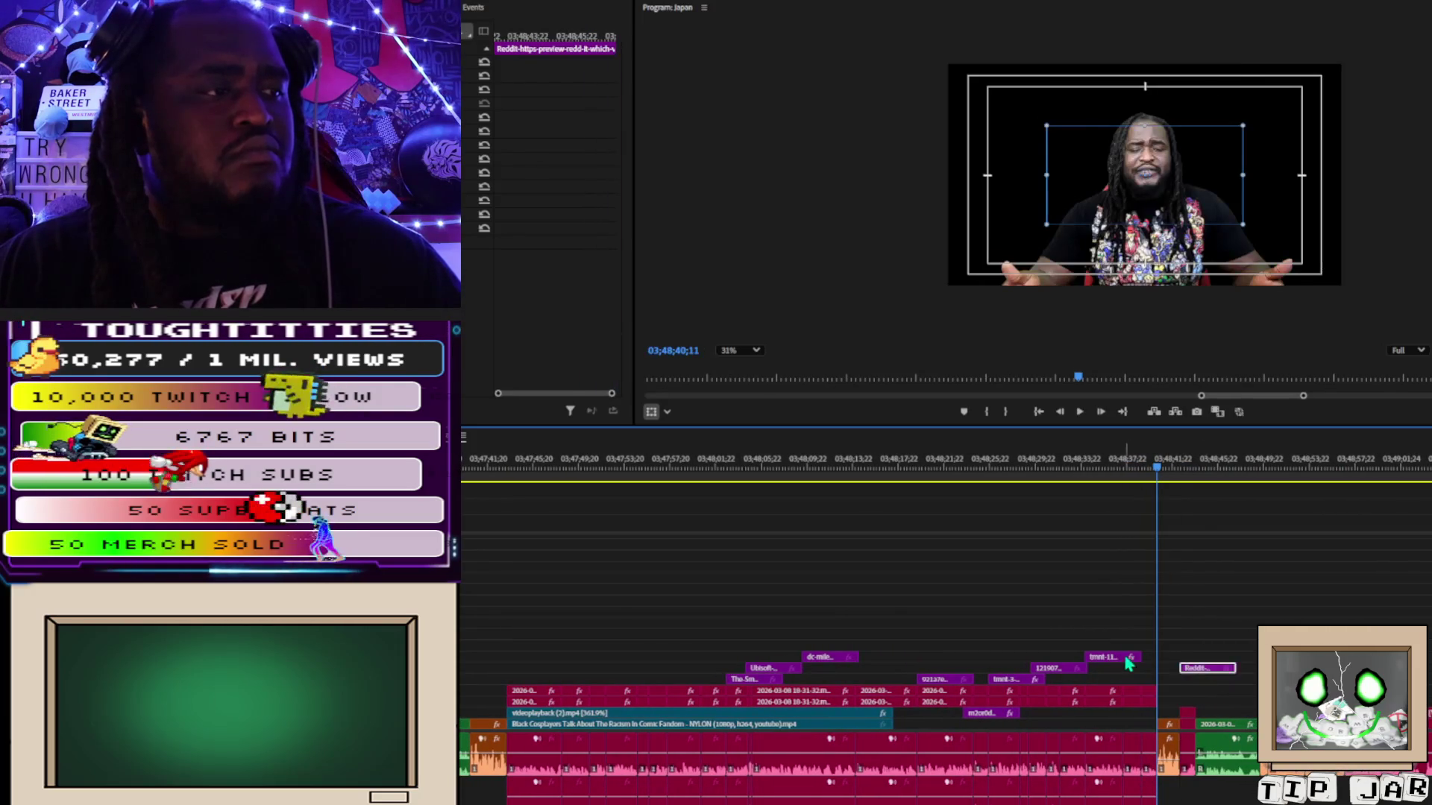
{"action": "key", "text": "space"}
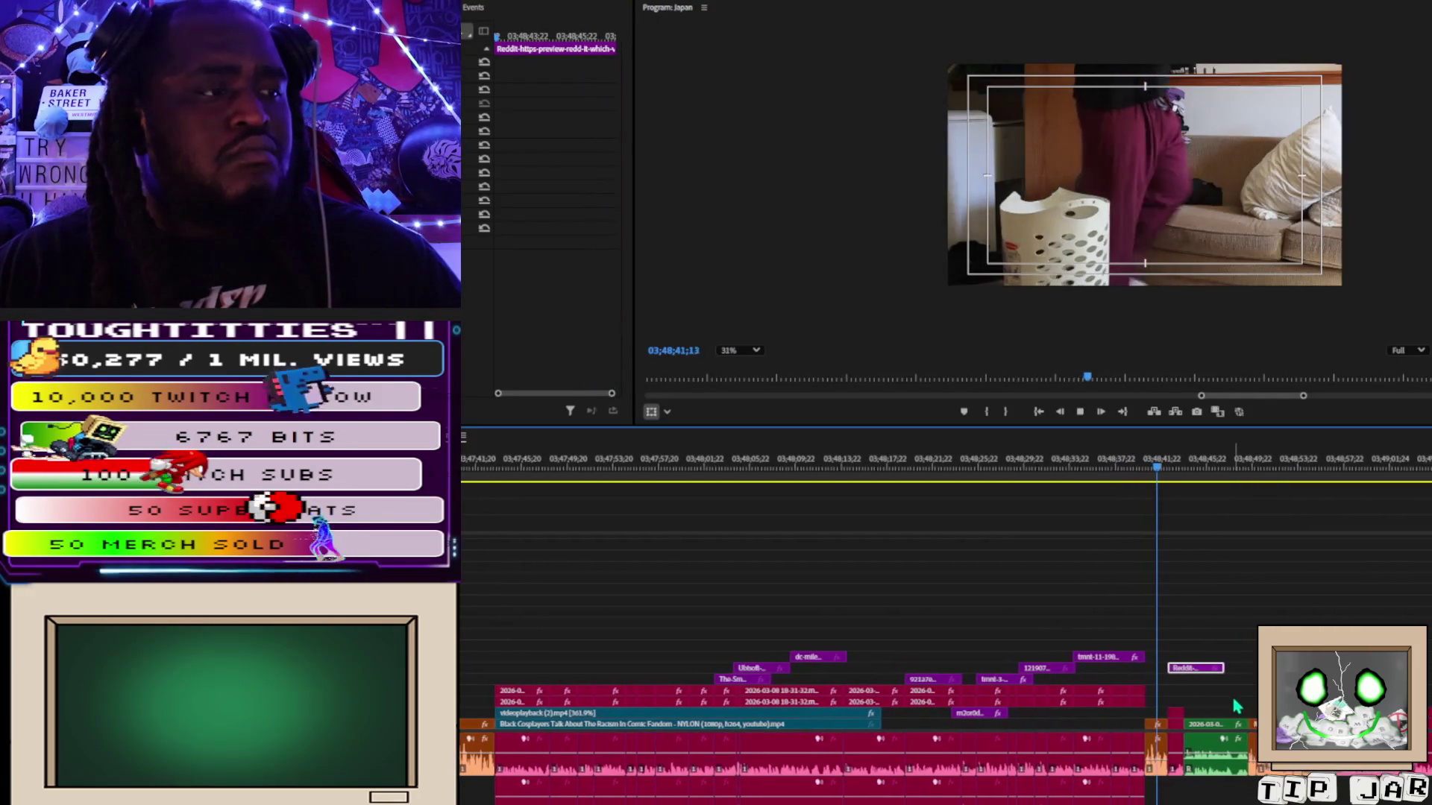
{"action": "key", "text": "space"}
Place a lower copy of the Reddit image, review it, and slide the Reddit clip further right.
{"action": "left_click_drag", "start_coordinate": [1190, 678], "coordinate": [1167, 707]}
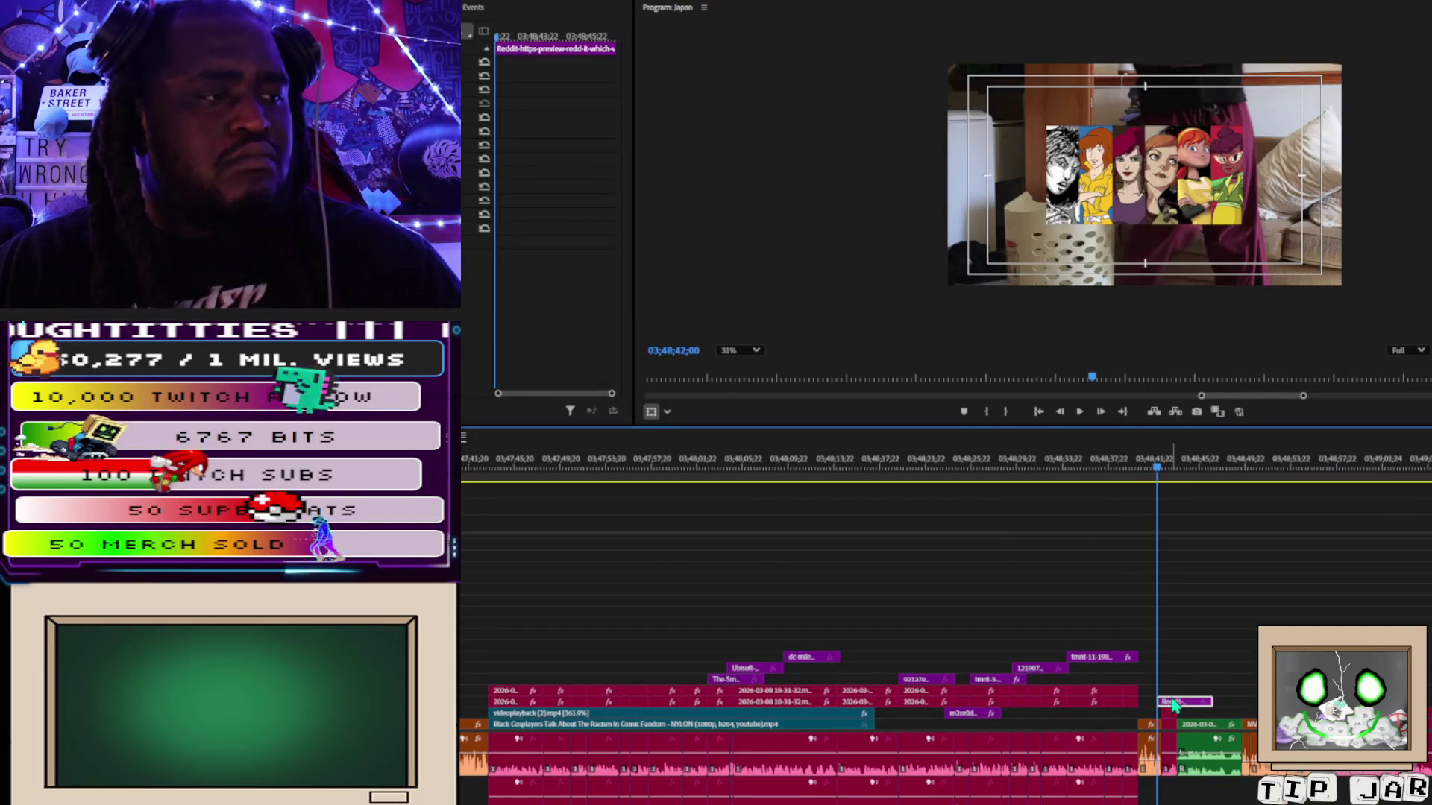
{"action": "key", "text": "space"}
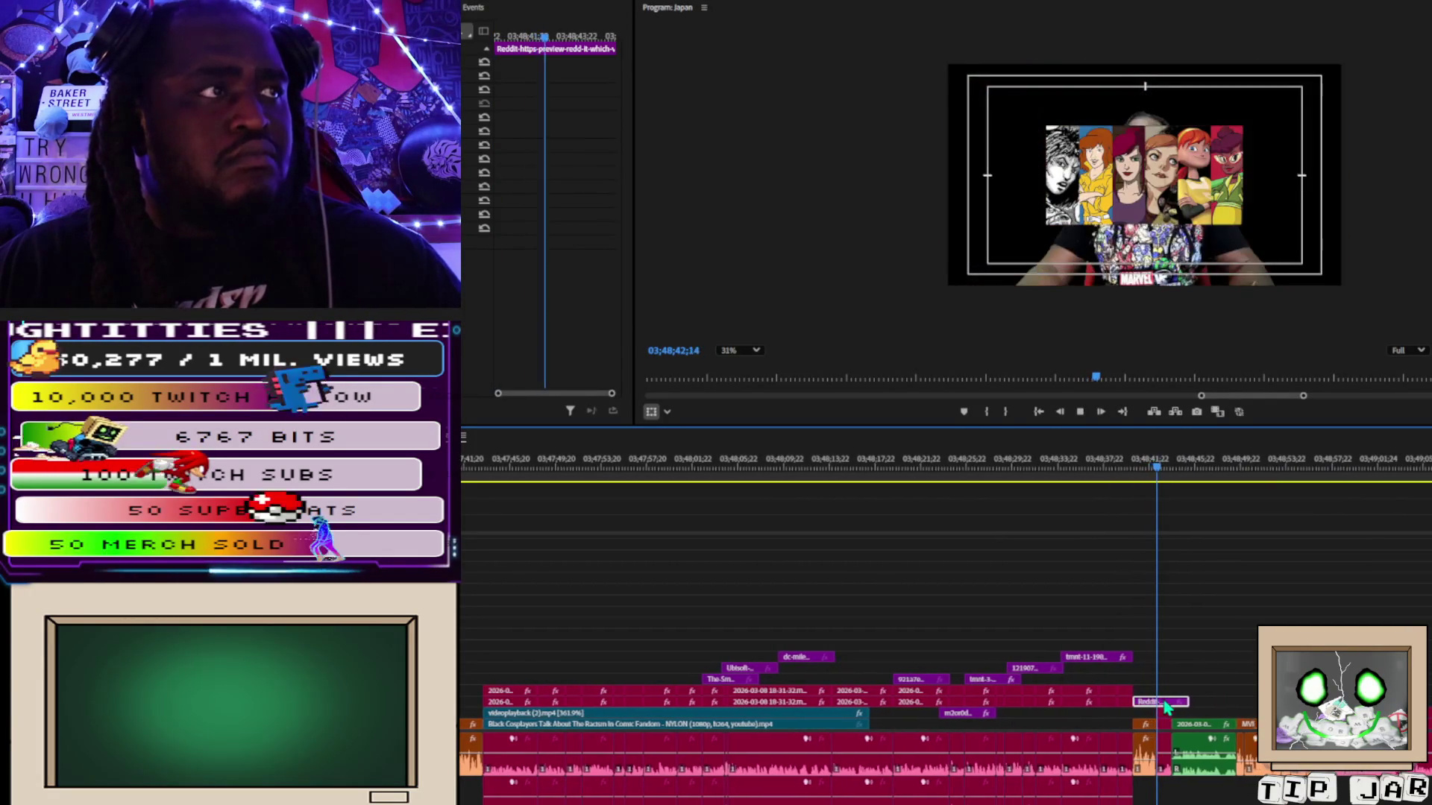
{"action": "key", "text": "space"}
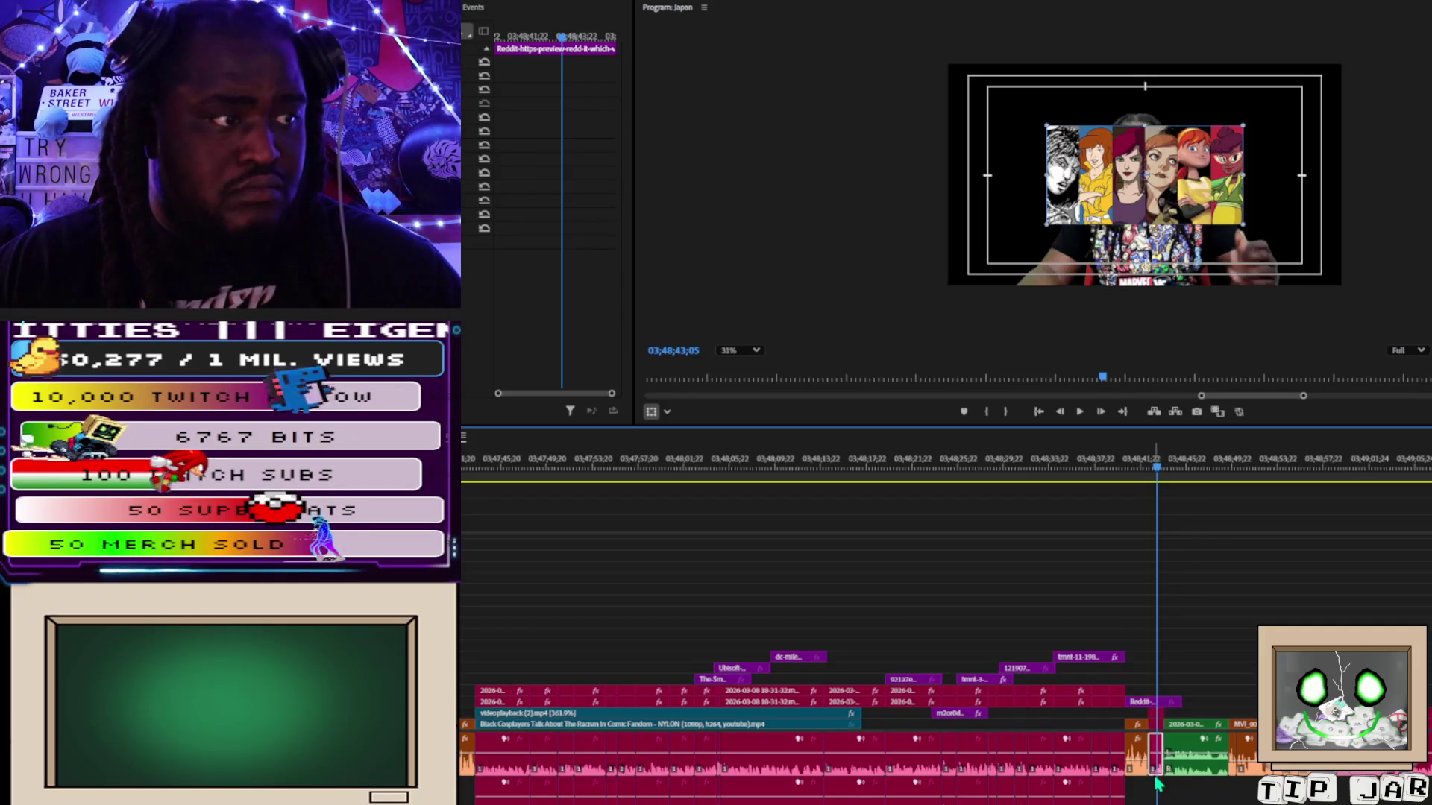
{"action": "left_click", "coordinate": [1158, 796]}
{"action": "left_click_drag", "start_coordinate": [1161, 710], "coordinate": [1271, 710]}
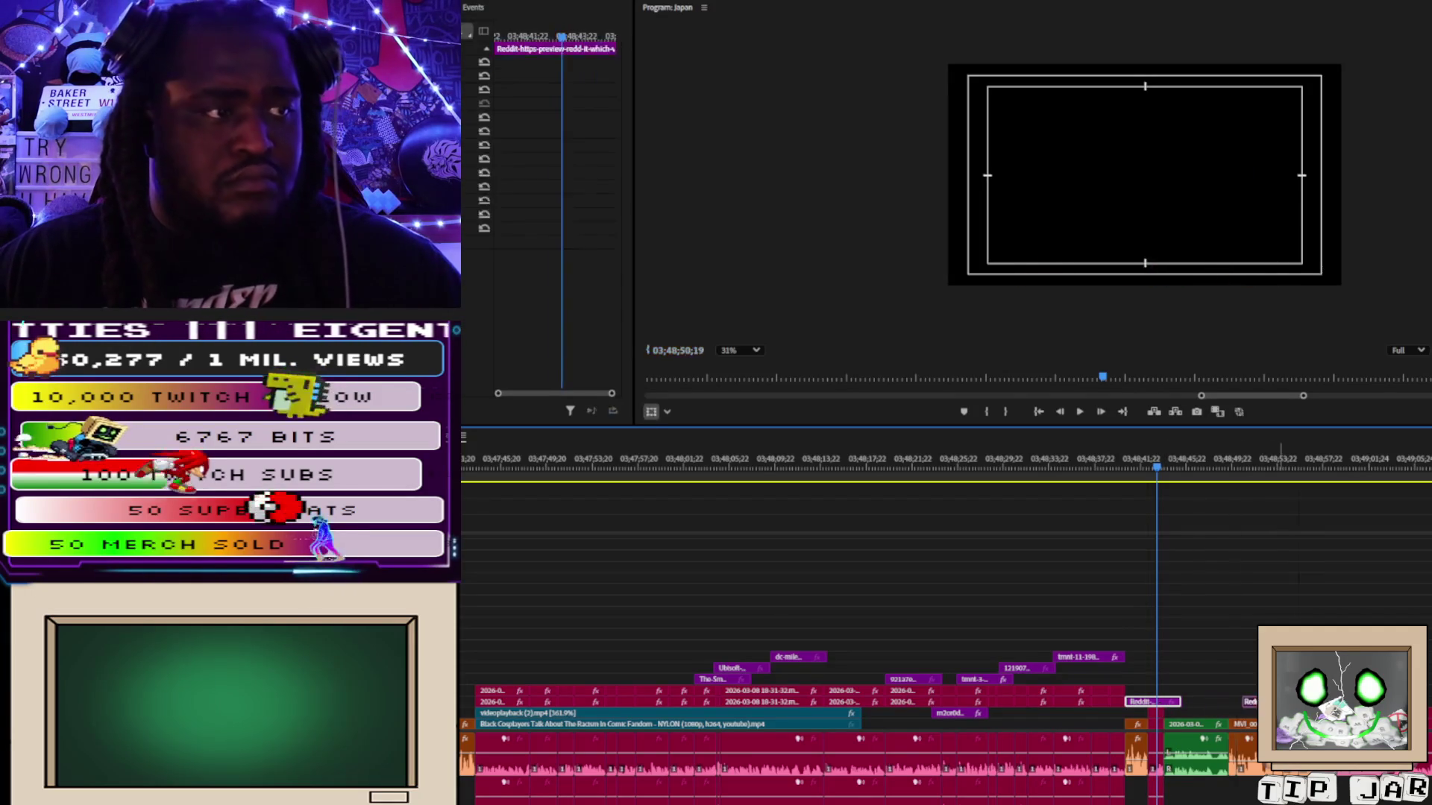
Undo the extra Reddit clip, add the 5th-film and April_O'Neil_TM images, and play on.
{"action": "key", "text": "ctrl+z"}
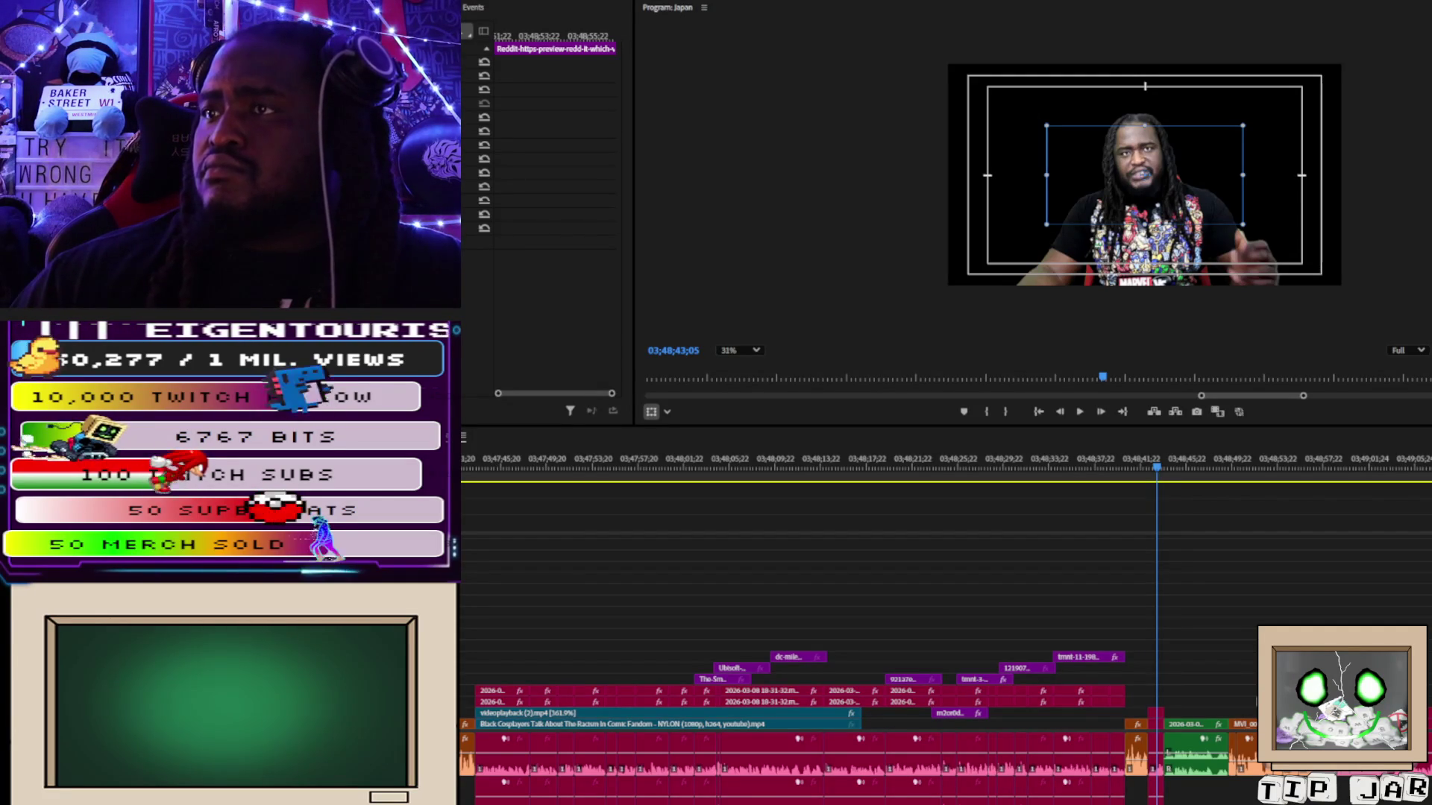
{"action": "mouse_move", "coordinate": [1200, 680]}
{"action": "left_mouse_down"}
{"action": "mouse_move", "coordinate": [1153, 692]}
{"action": "mouse_move", "coordinate": [1191, 695]}
{"action": "left_mouse_up"}
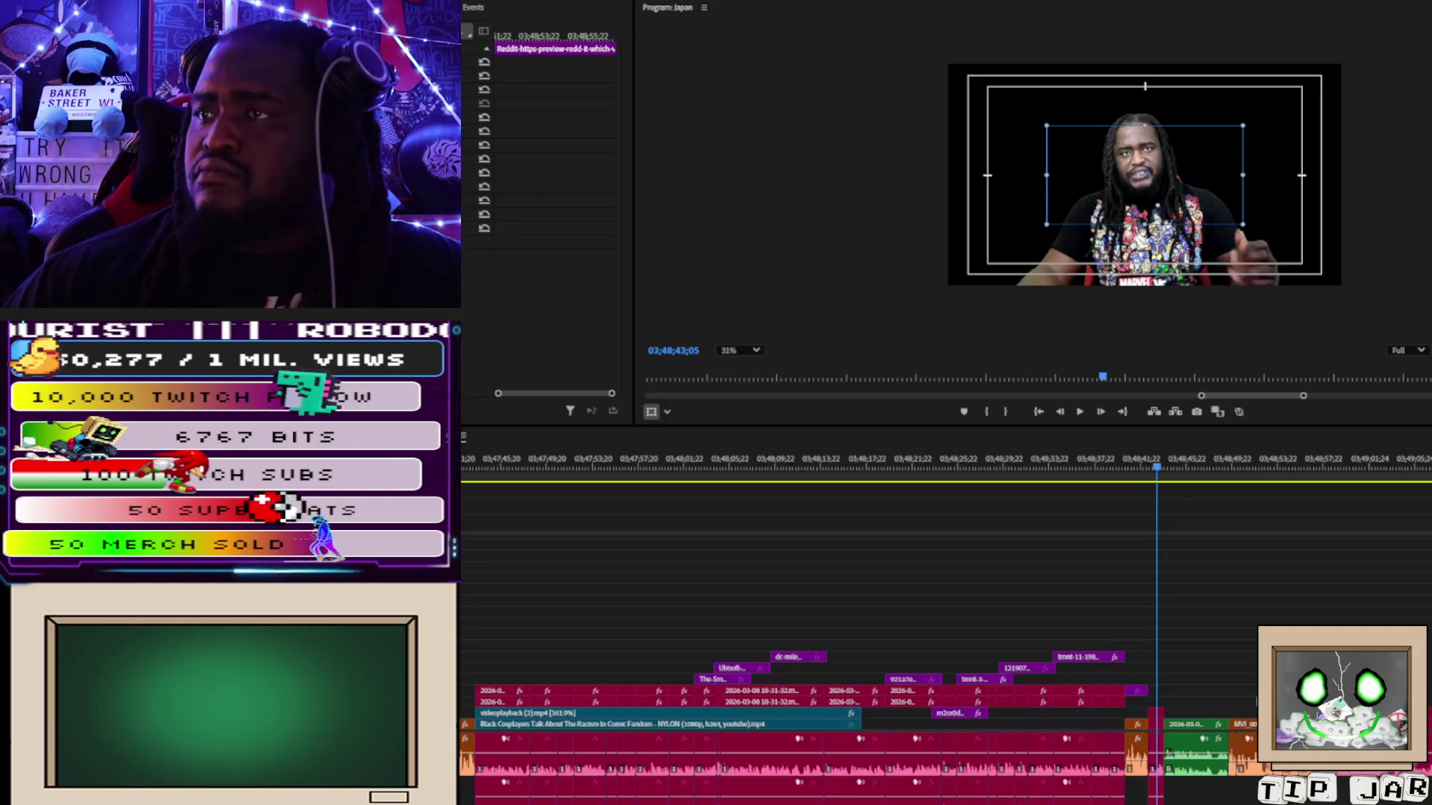
{"action": "mouse_move", "coordinate": [1119, 691]}
{"action": "left_mouse_down"}
{"action": "mouse_move", "coordinate": [1182, 701]}
{"action": "mouse_move", "coordinate": [1163, 701]}
{"action": "left_mouse_up"}
{"action": "key", "text": "space"}
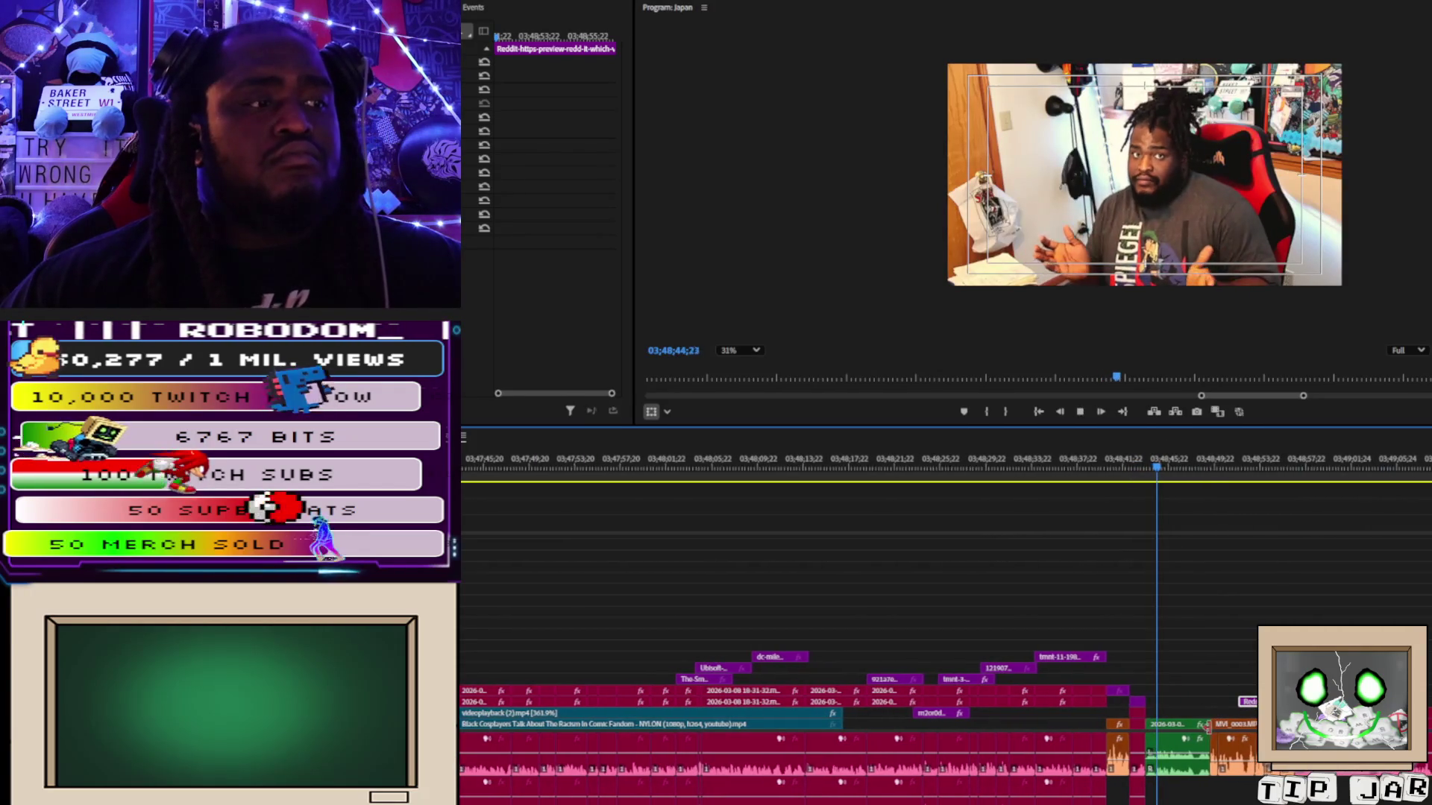
{"action": "key", "text": "space"}
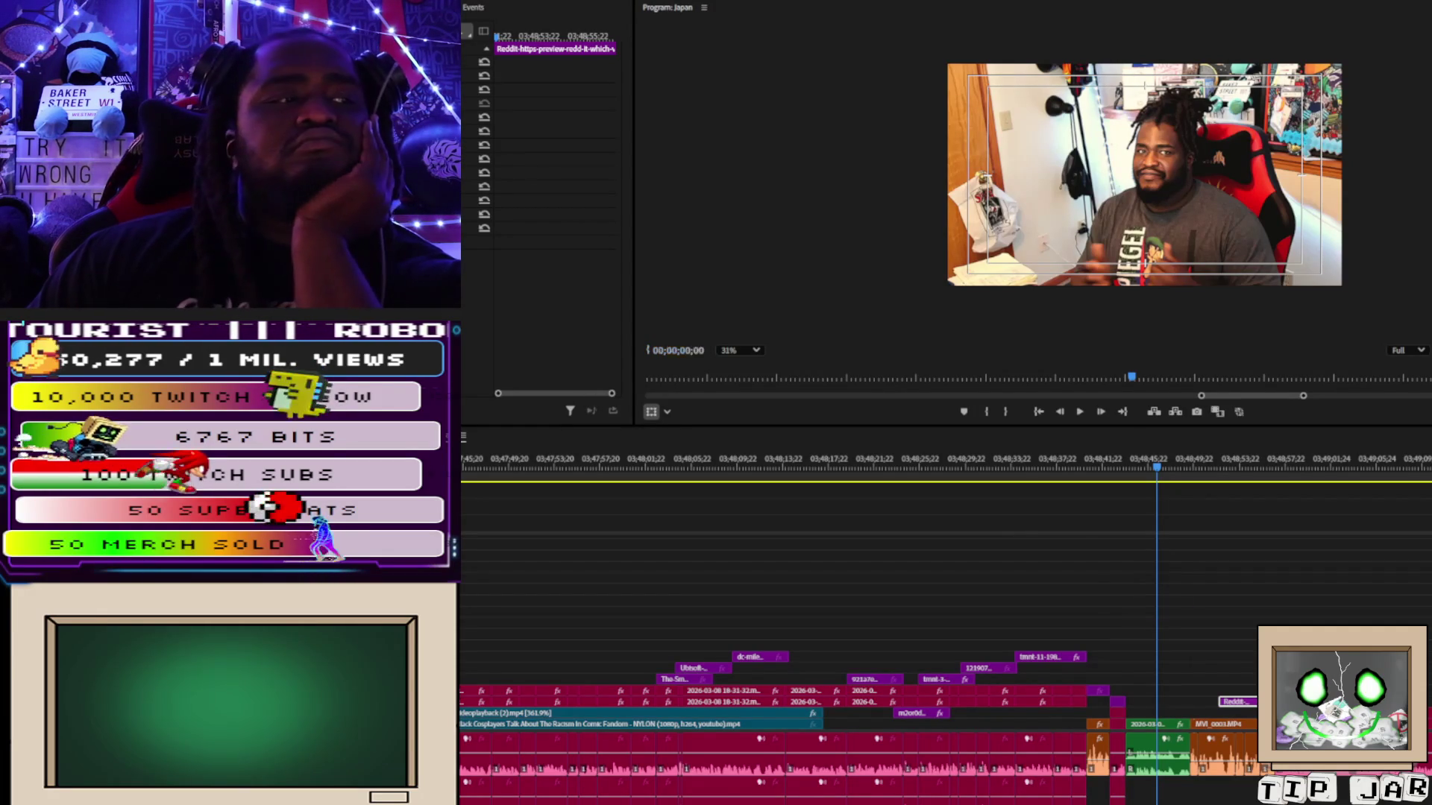
Paste the EyeNhWUUAAyGWg illustration, drop it a track lower and slightly later, then preview it.
{"action": "key", "text": "ctrl+v"}
{"action": "left_click_drag", "start_coordinate": [1161, 701], "coordinate": [1170, 713]}
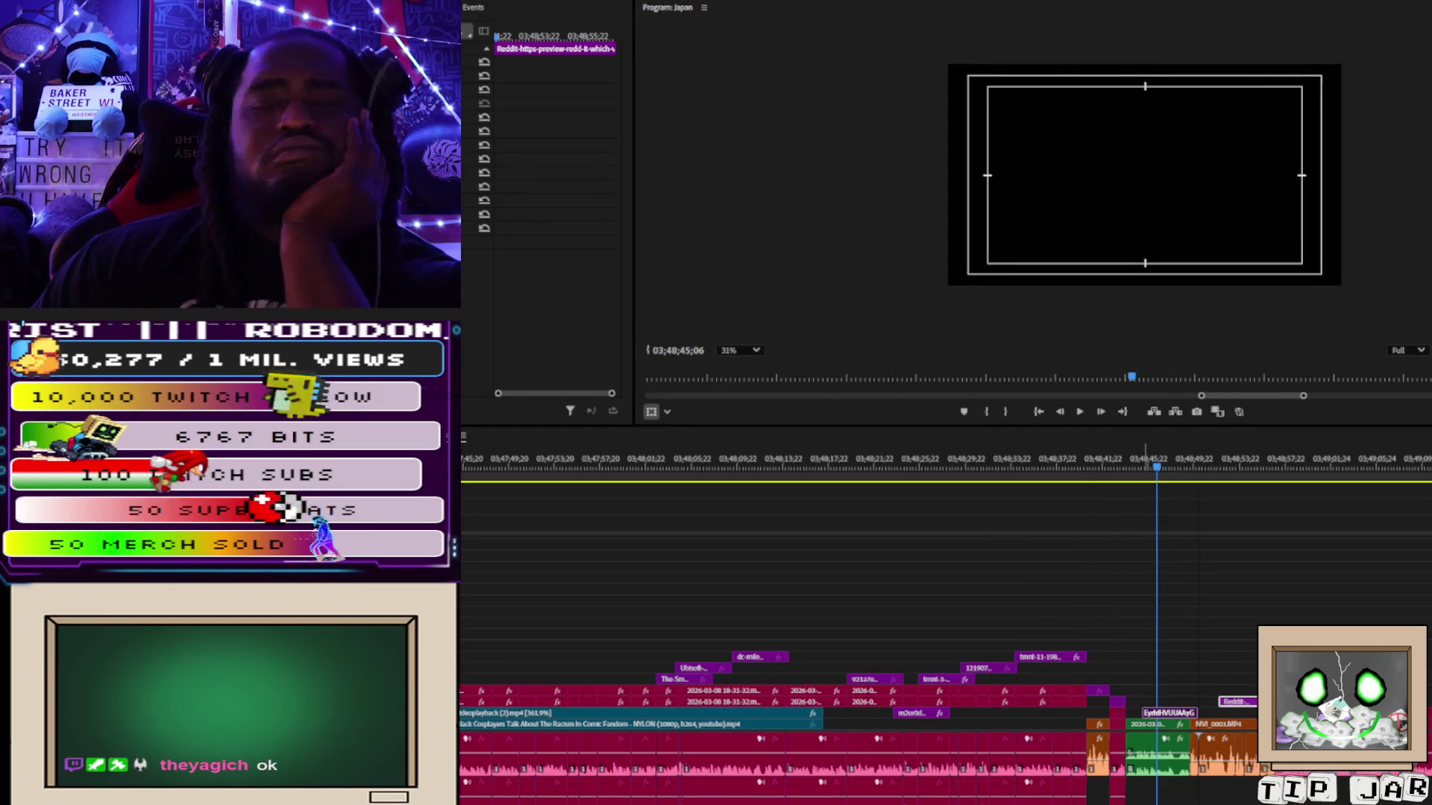
{"action": "left_click_drag", "start_coordinate": [1169, 713], "coordinate": [1184, 713]}
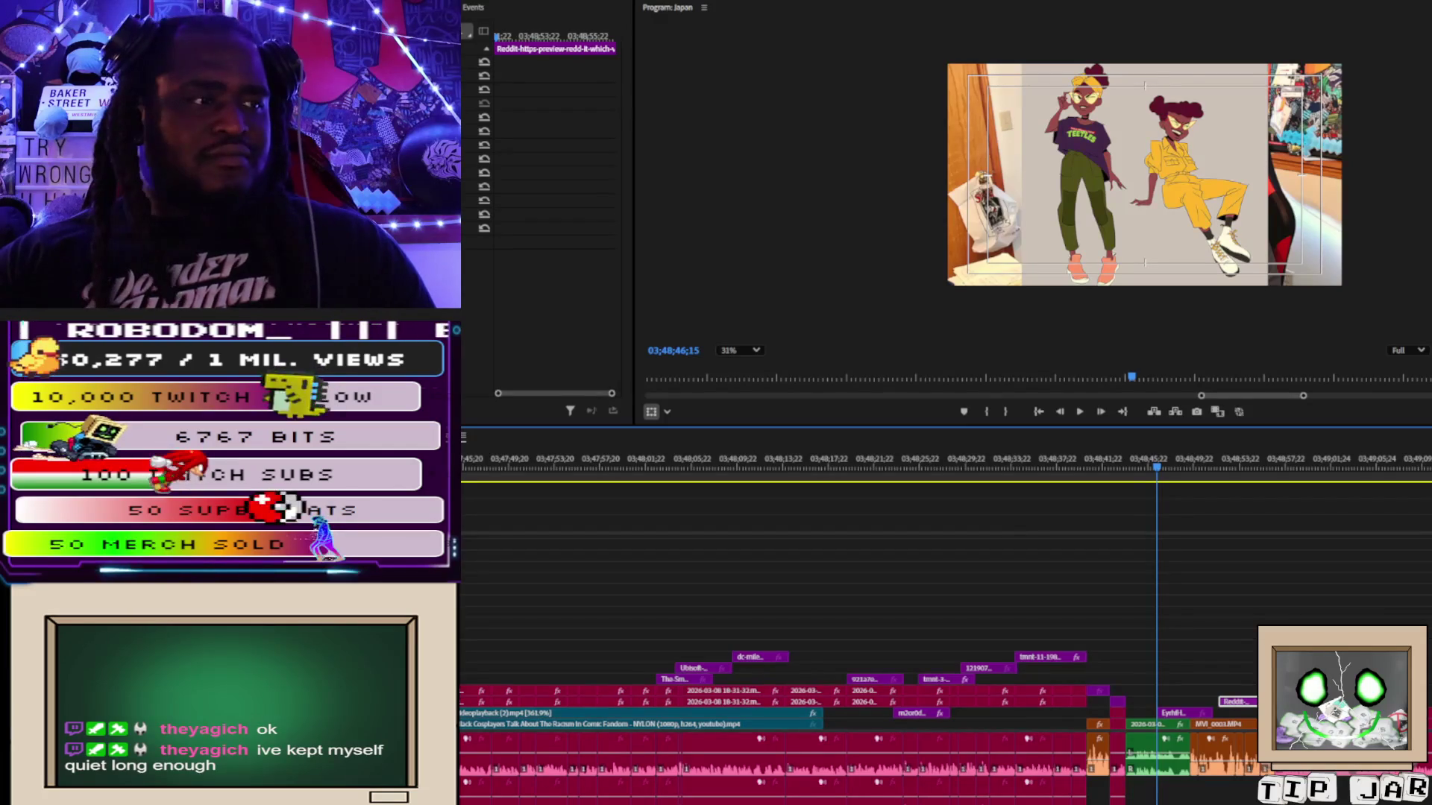
{"action": "double_click", "coordinate": [1191, 714]}
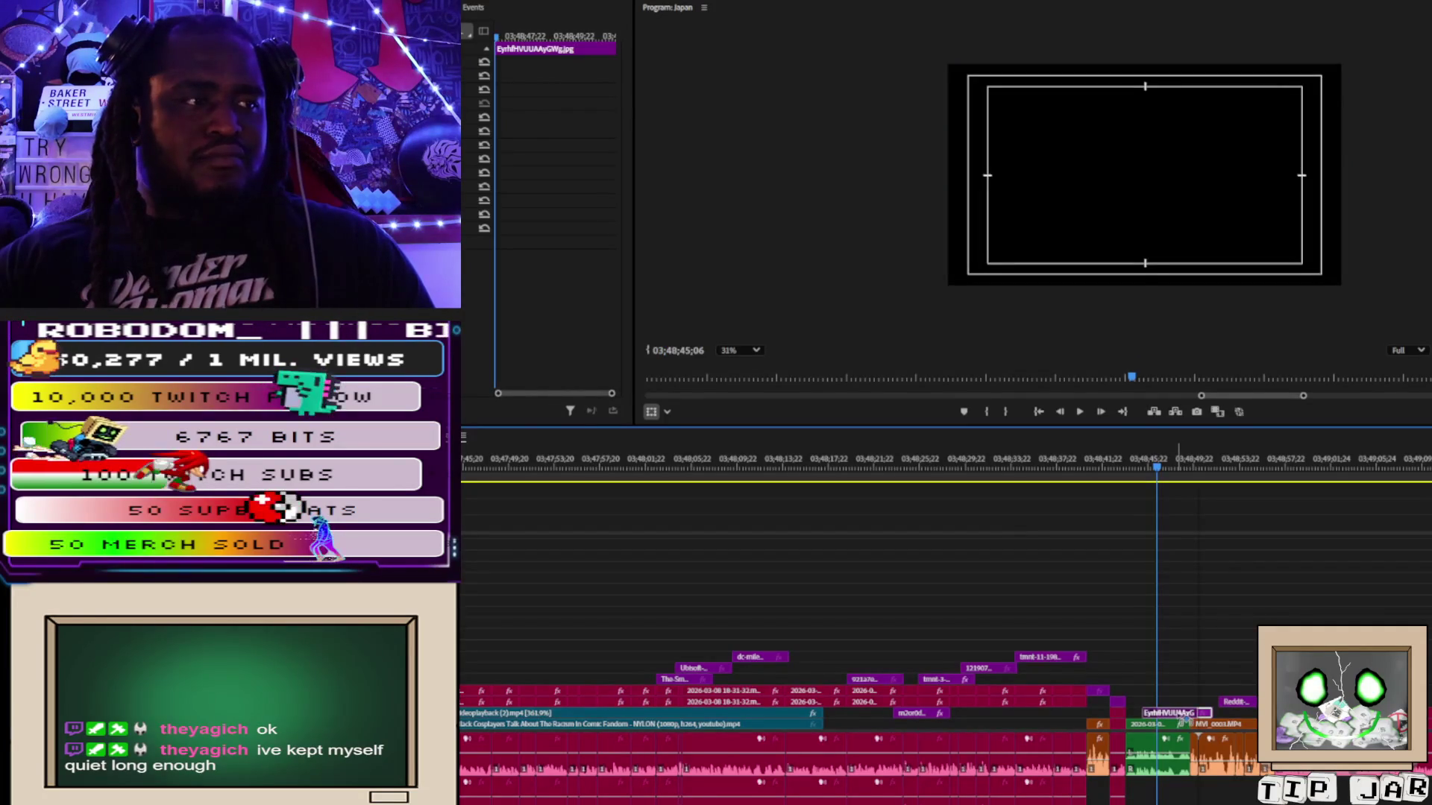
{"action": "key", "text": "space"}
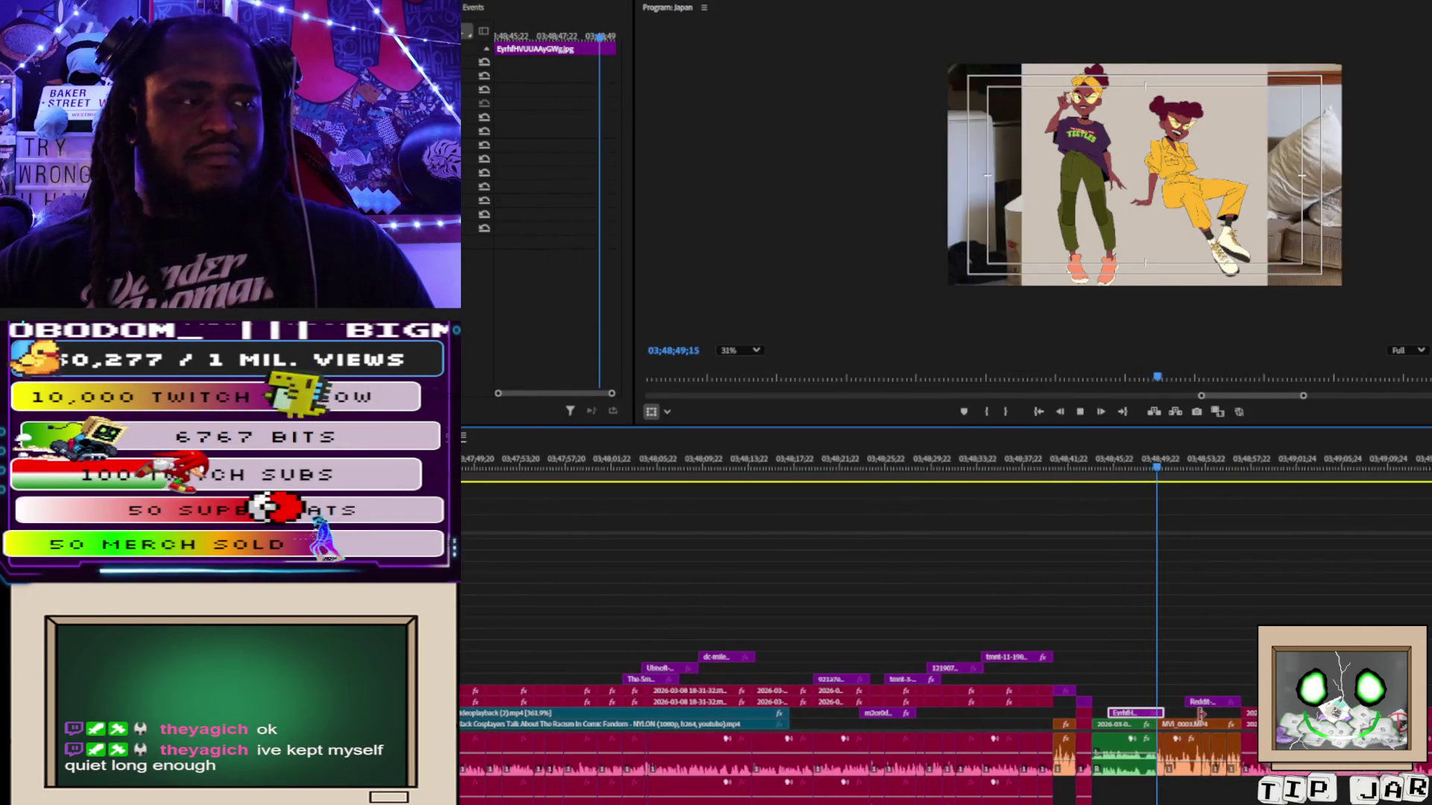
{"action": "key", "text": "space"}
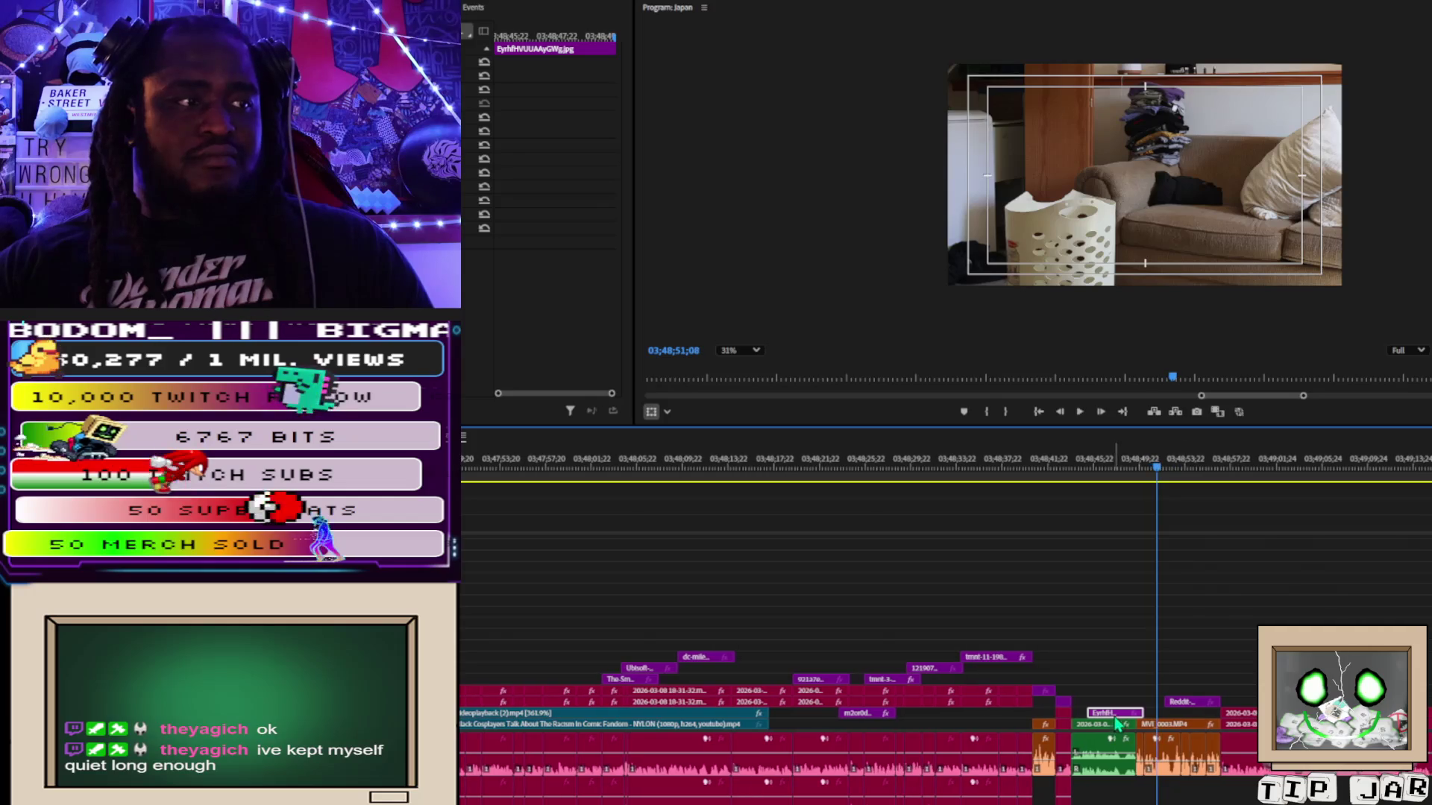
Nudge the illustration earlier, lower the Reddit lineup one track, and preview over the living-room photo.
{"action": "left_click_drag", "start_coordinate": [1124, 721], "coordinate": [1117, 721]}
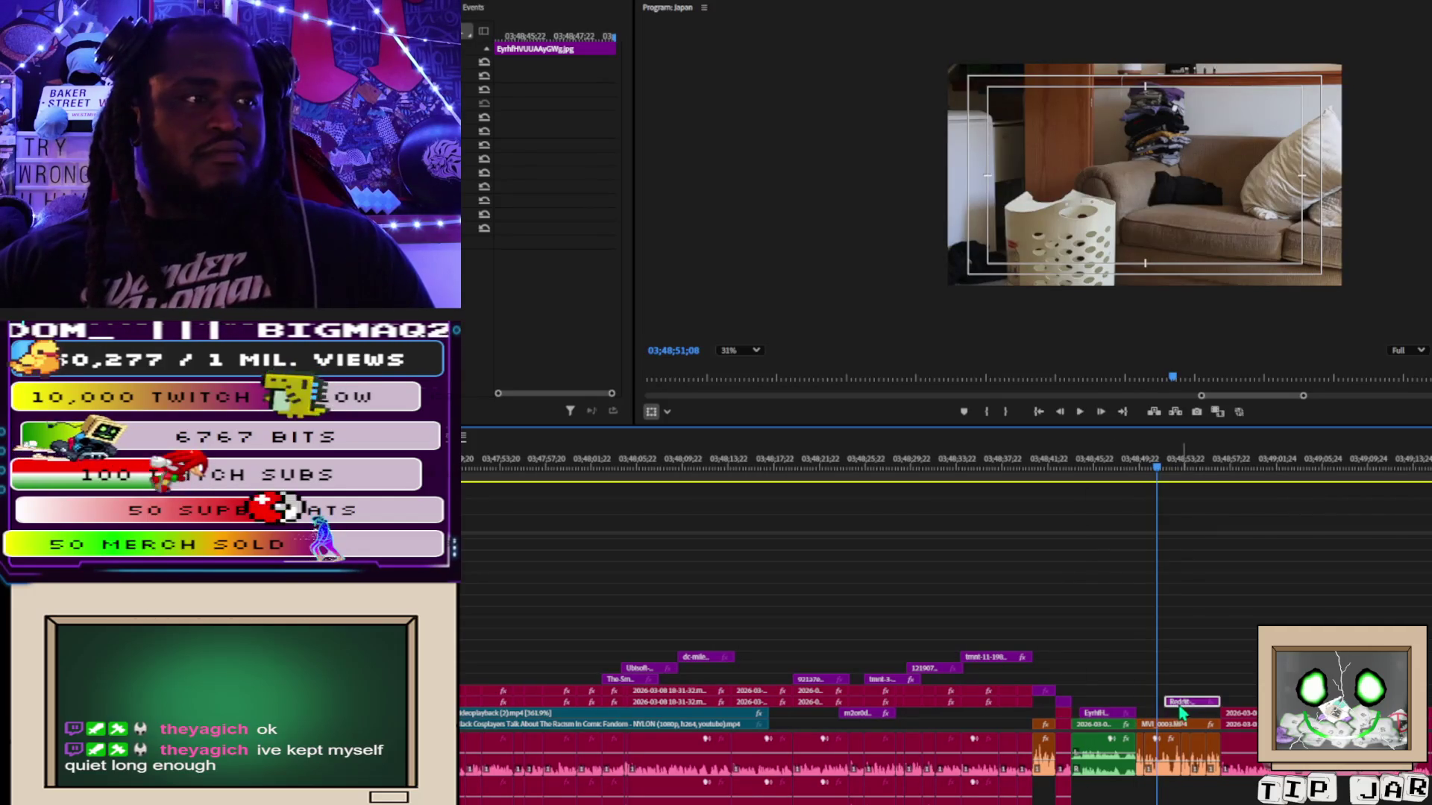
{"action": "left_click_drag", "start_coordinate": [1184, 707], "coordinate": [1166, 714]}
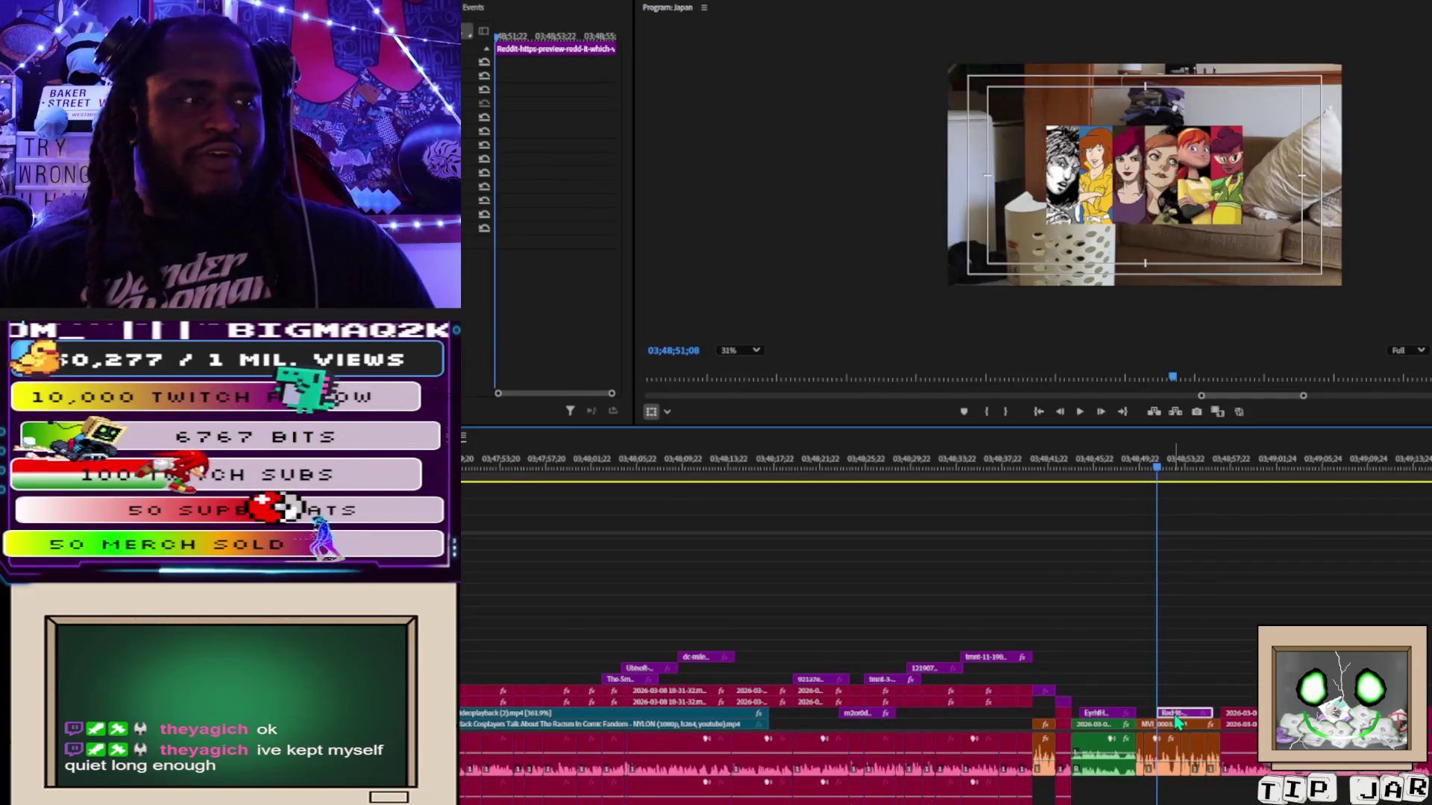
{"action": "key", "text": "space"}
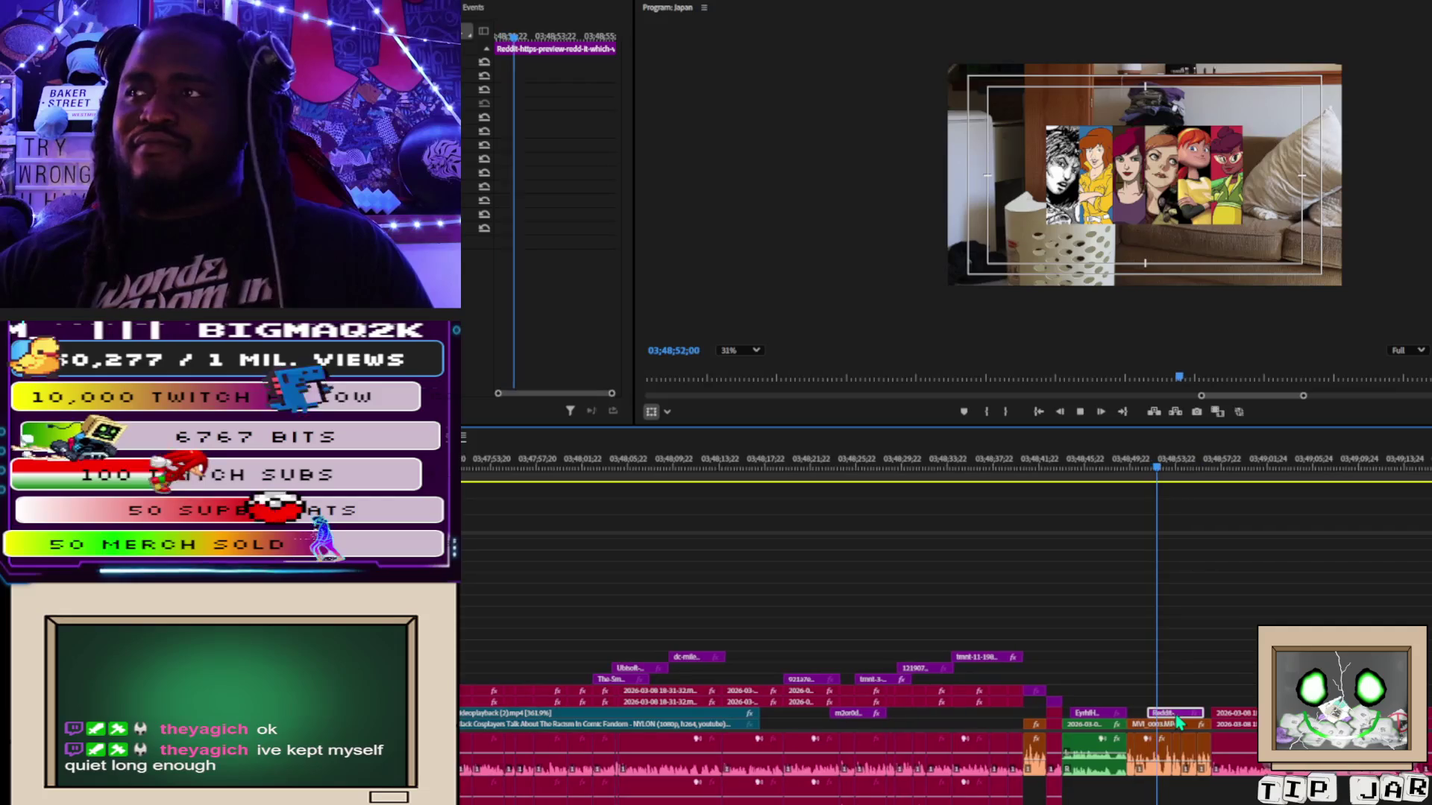
{"action": "left_click", "coordinate": [1210, 724]}
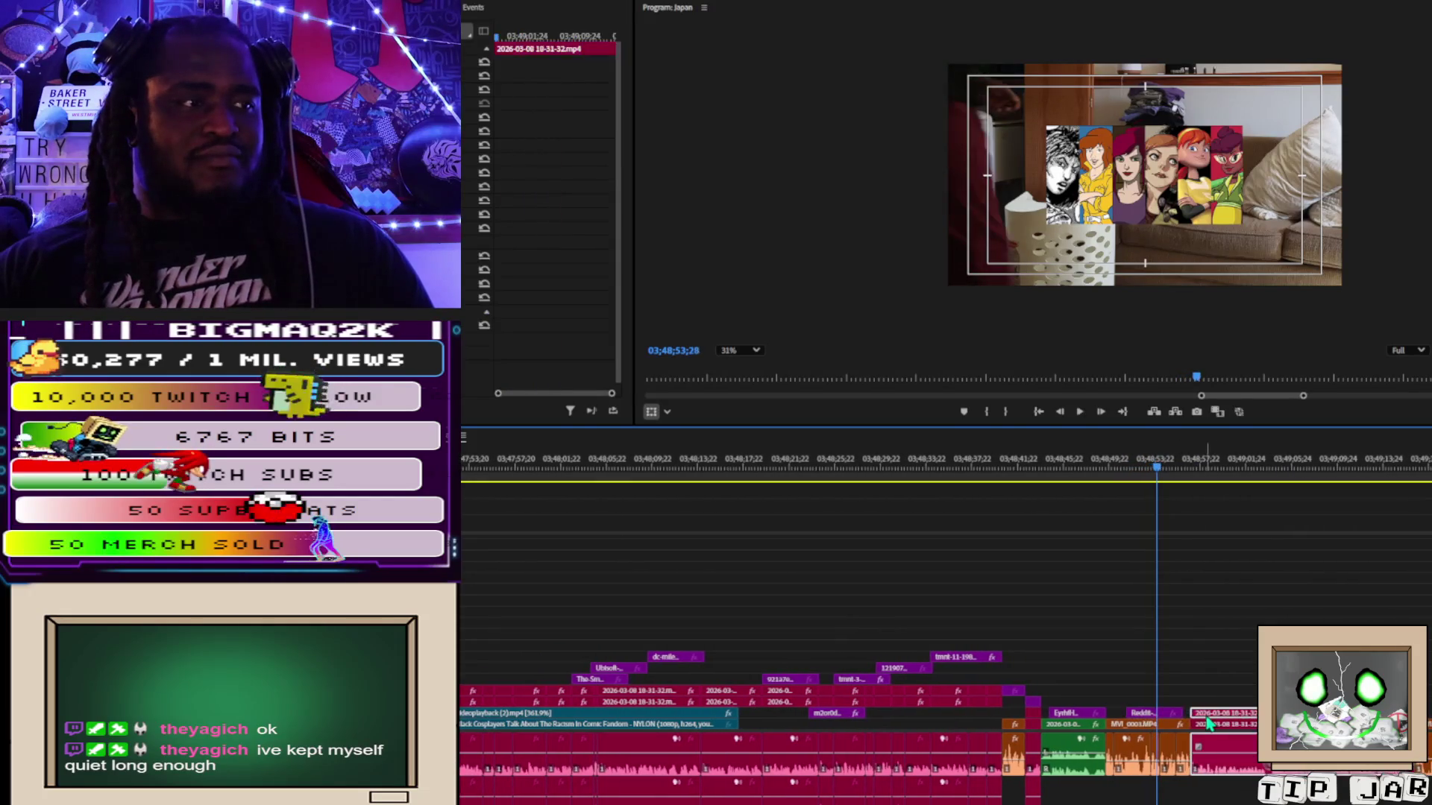
Play past the living-room shot to the talking-head clip at 03;49;01;25 and clear the selection.
{"action": "key", "text": "space"}
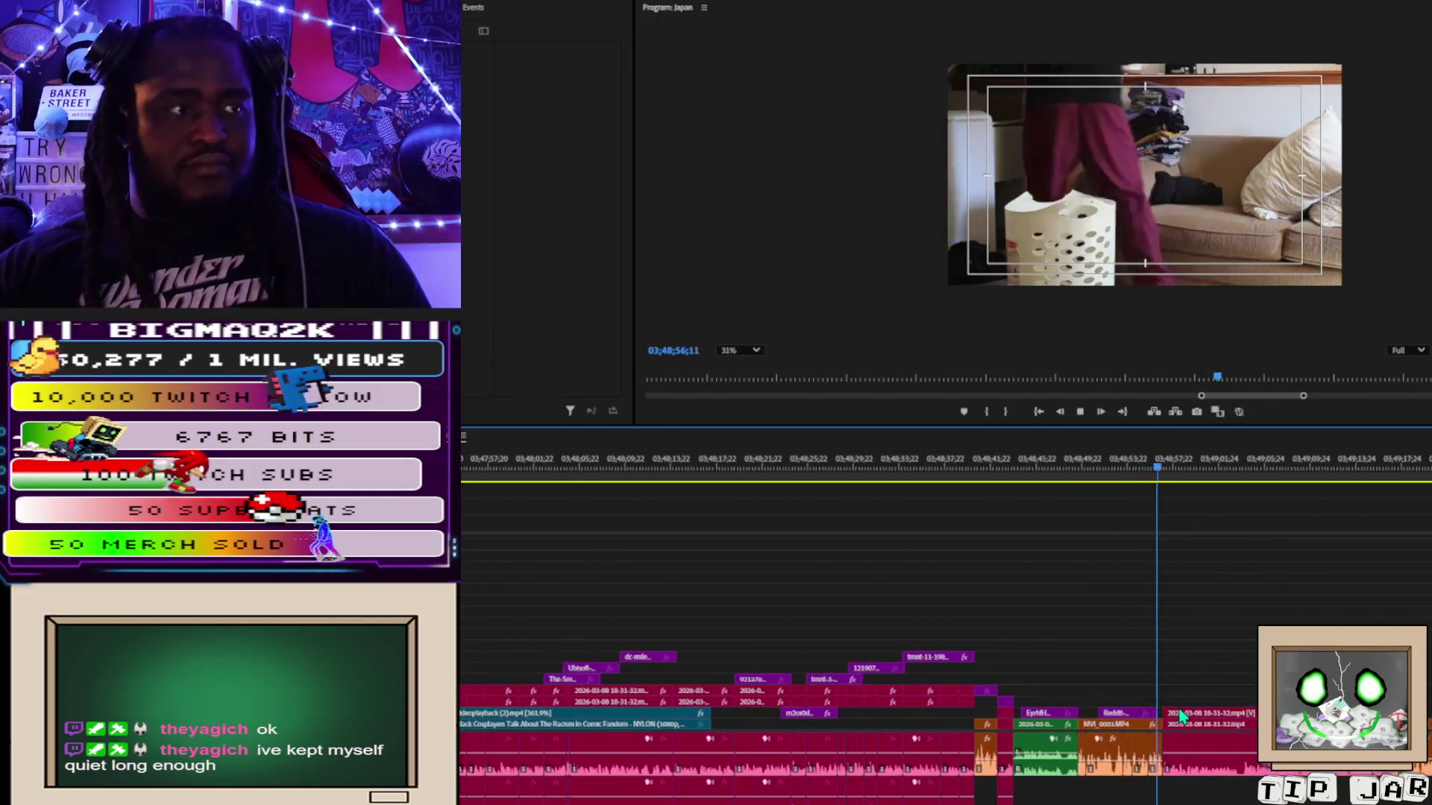
{"action": "key", "text": "space"}
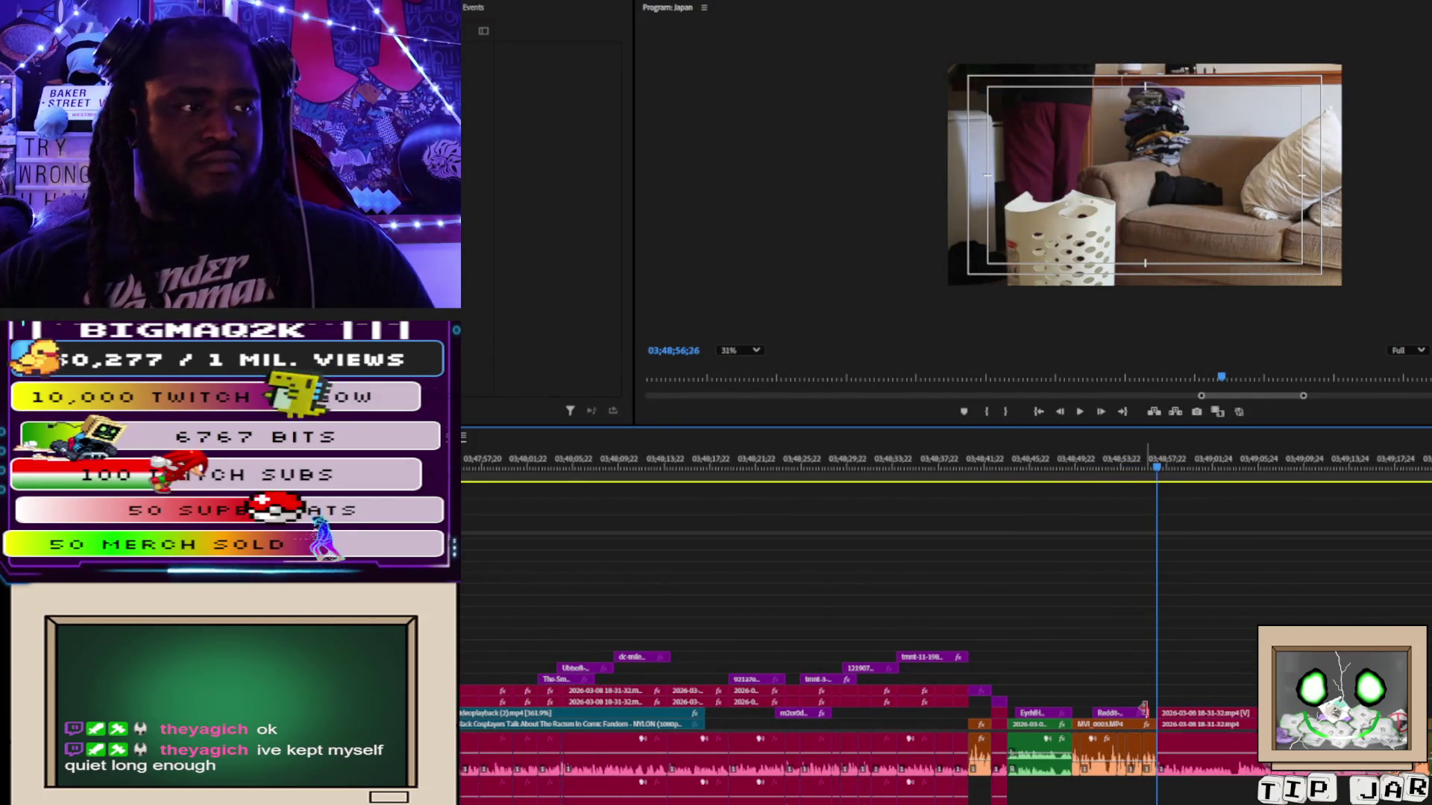
{"action": "key", "text": "space"}
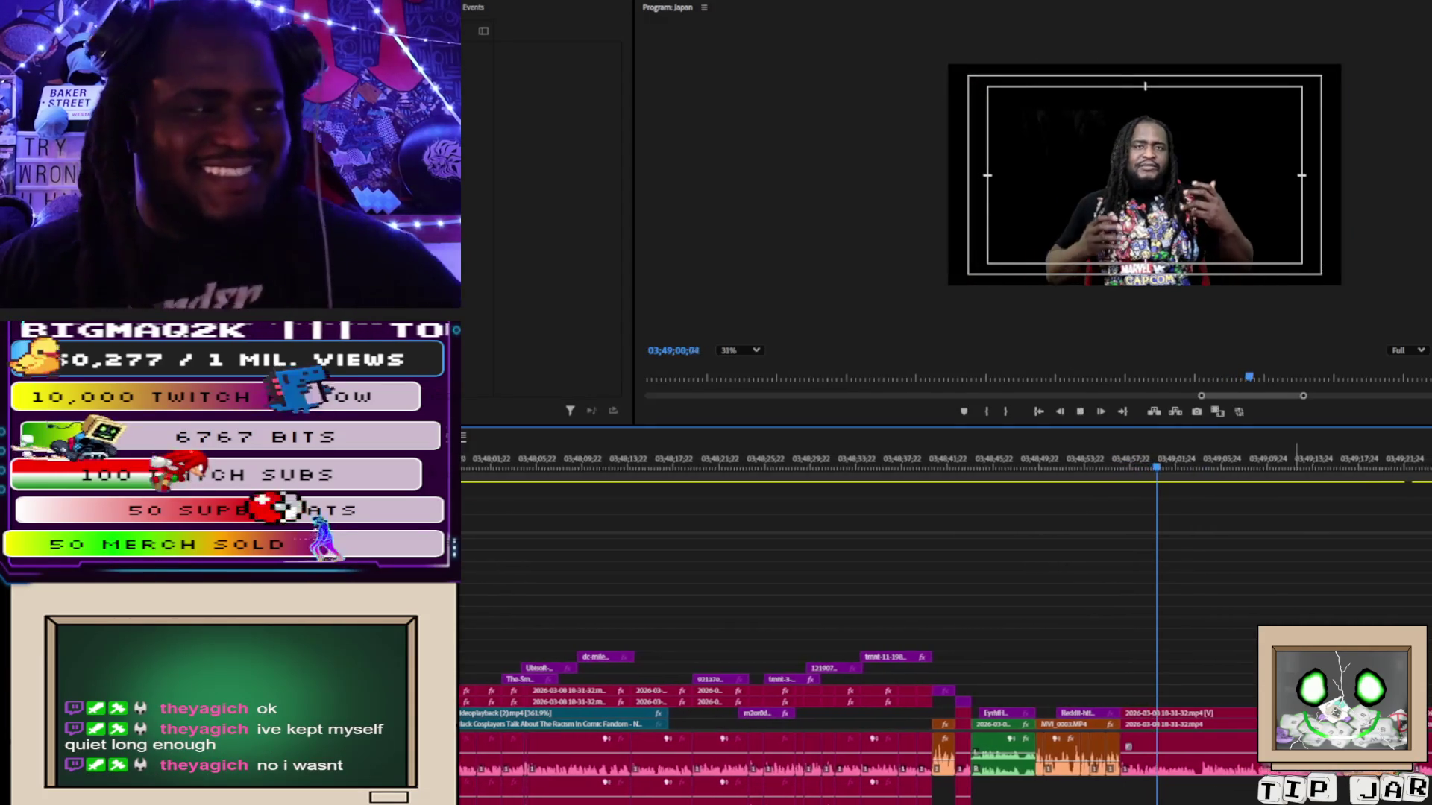
{"action": "left_click", "coordinate": [1231, 760]}
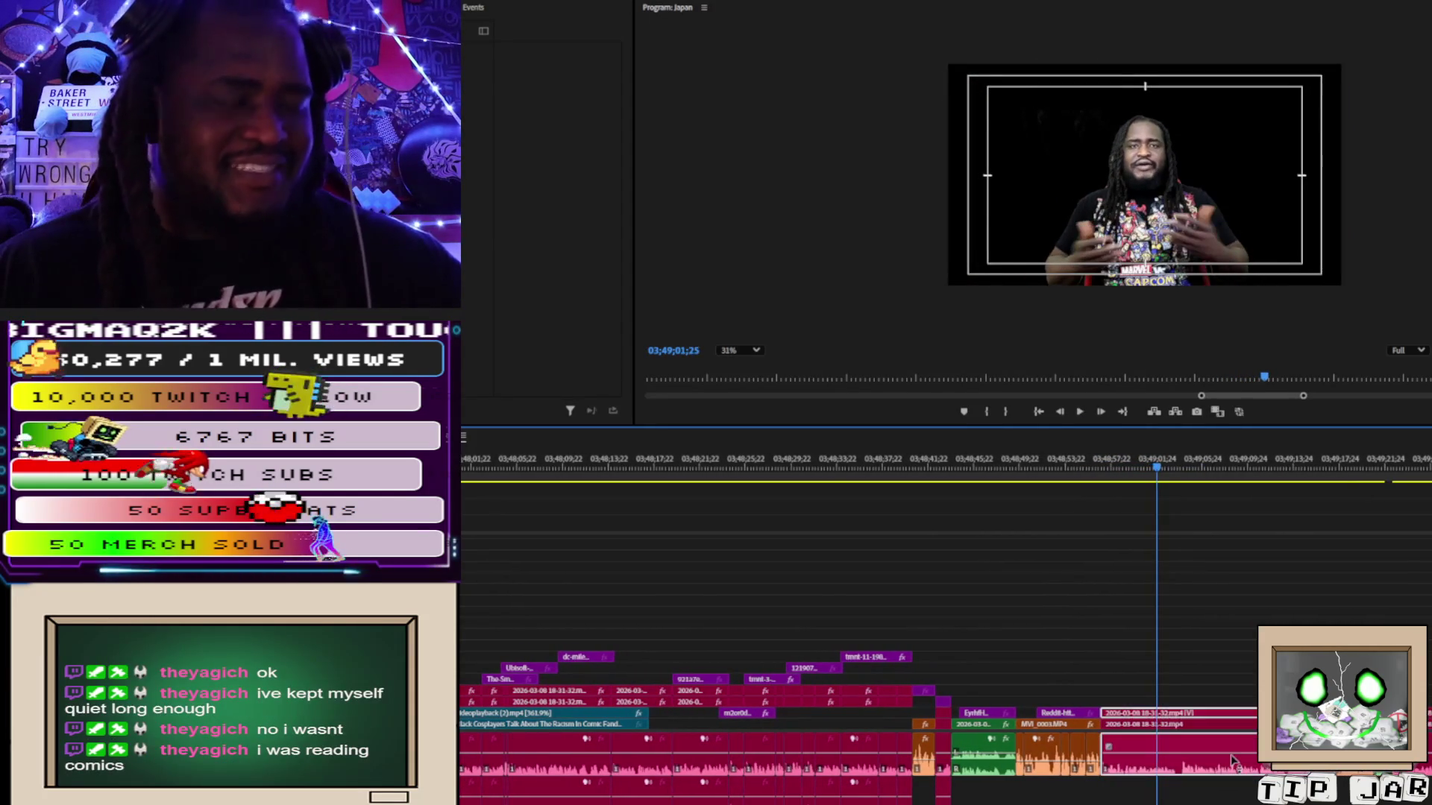
{"action": "key", "text": "ctrl+shift+a"}
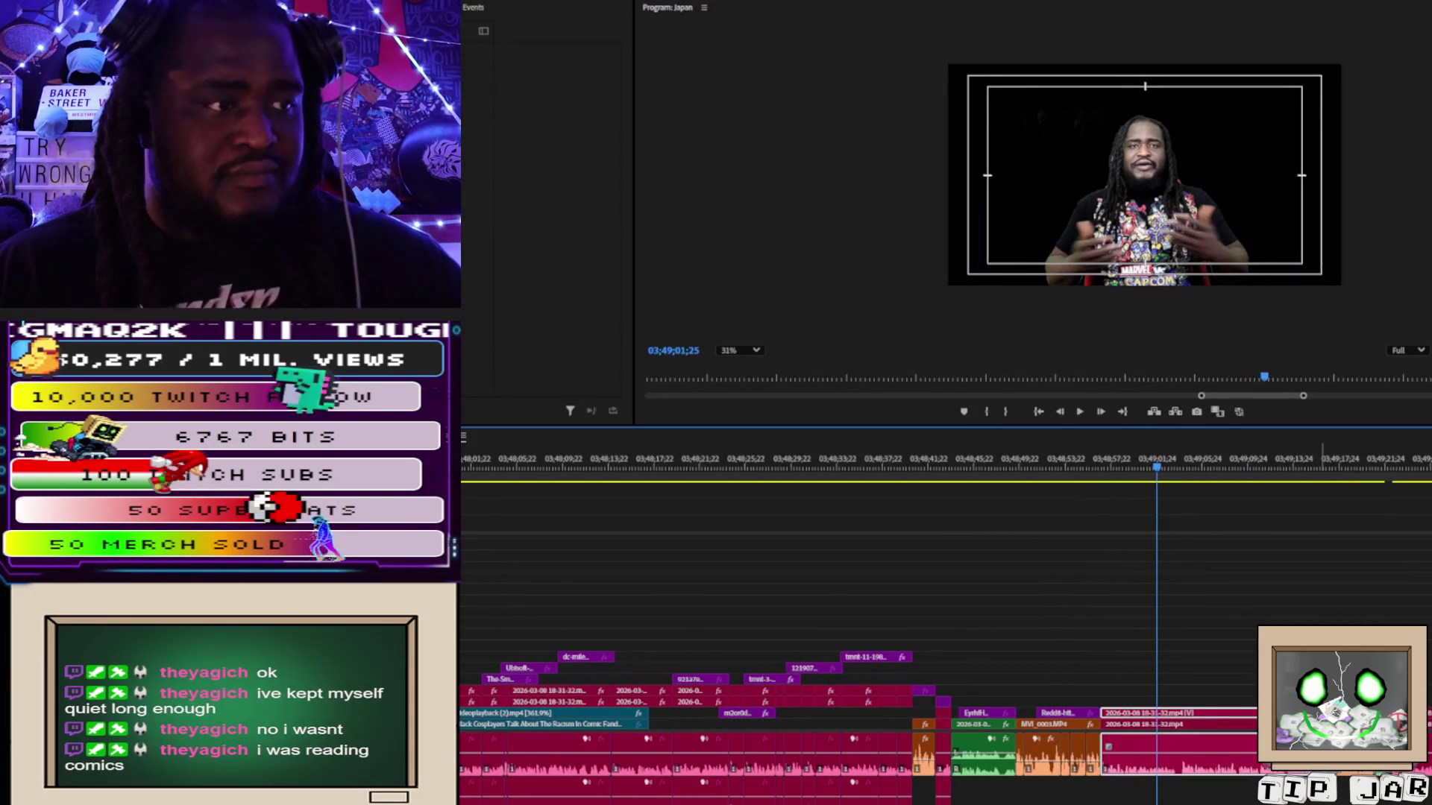
{"action": "key", "text": "ctrl+shift+a"}
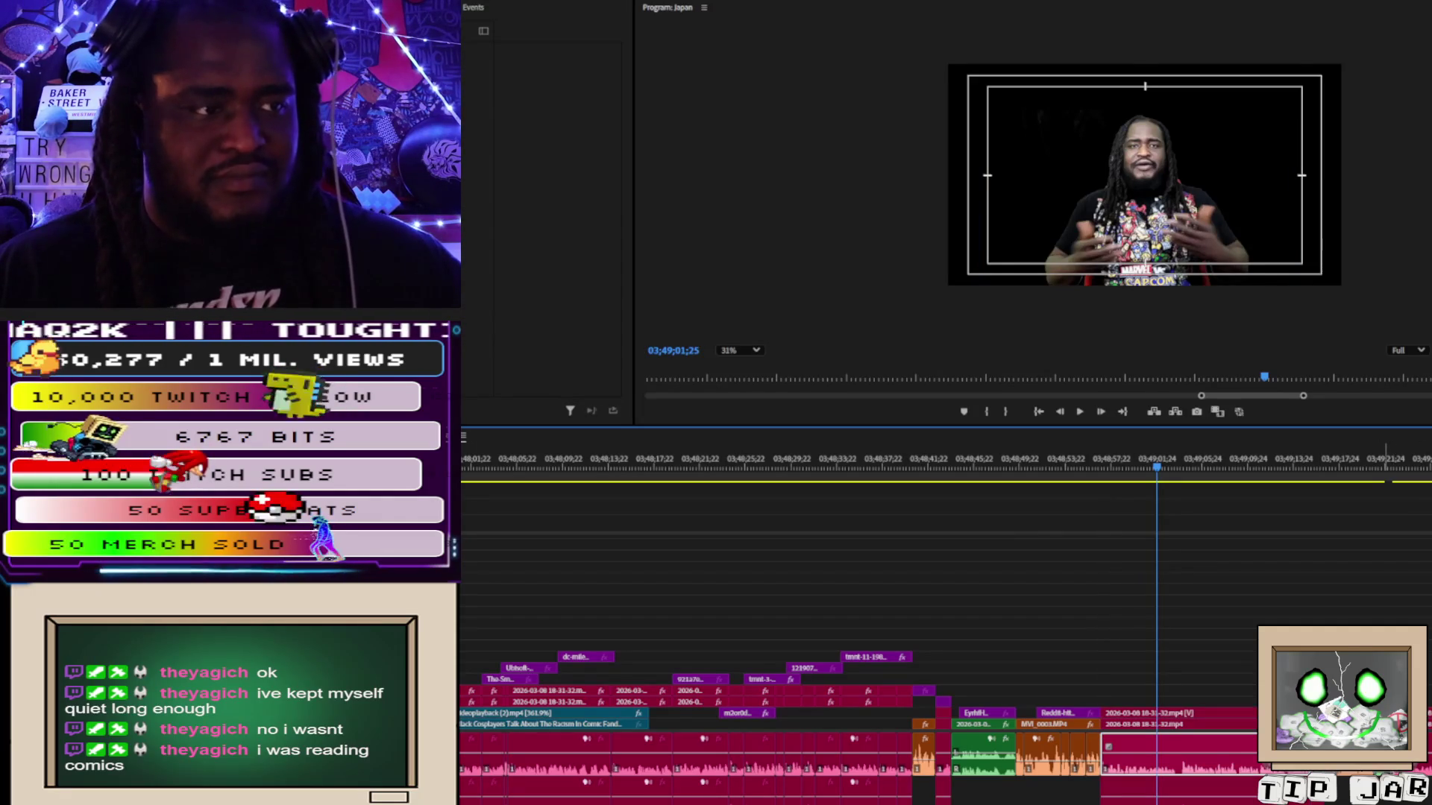
{"action": "key", "text": "ctrl+shift+a"}
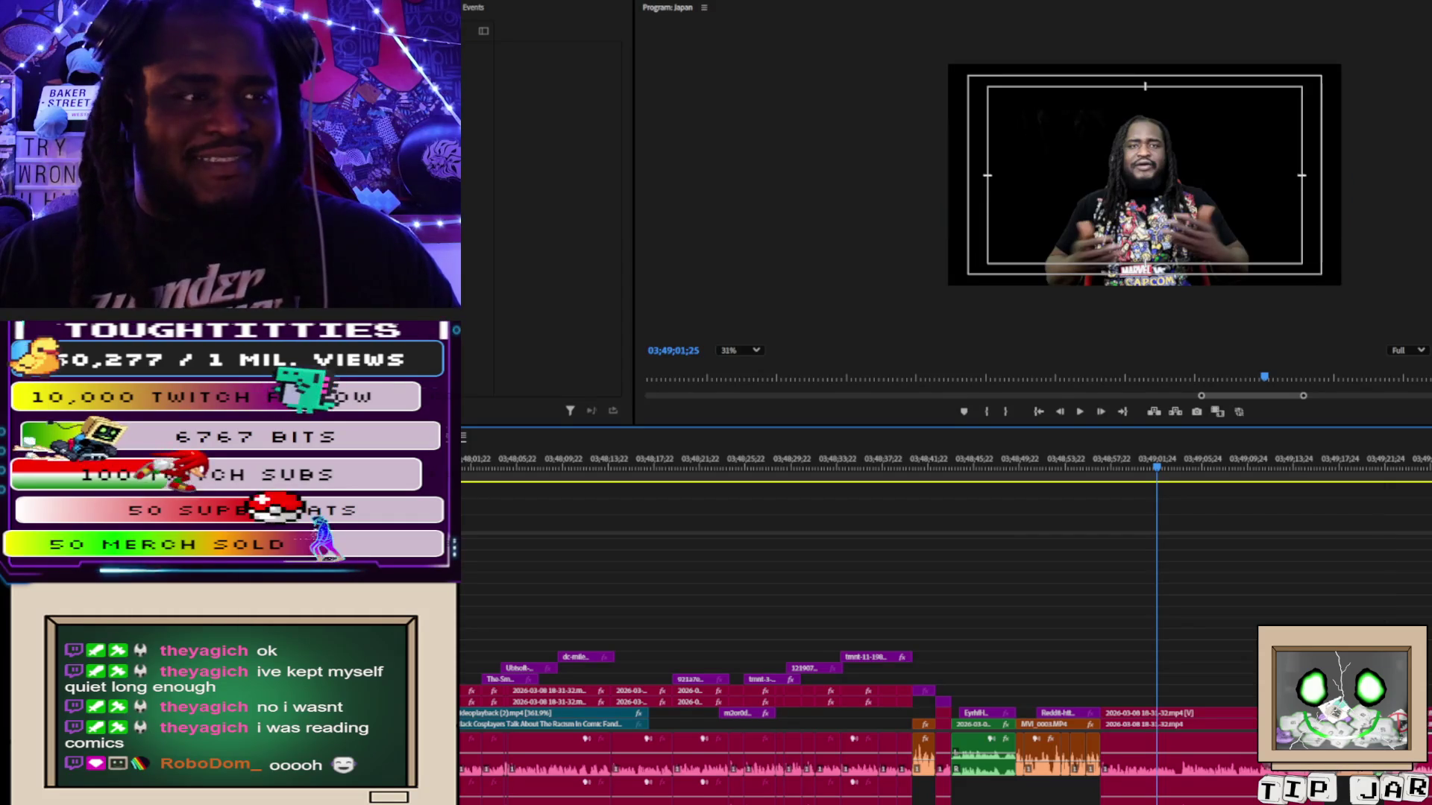
{"action": "scroll", "coordinate": [943, 641], "scroll_direction": "down", "scroll_amount": 5}
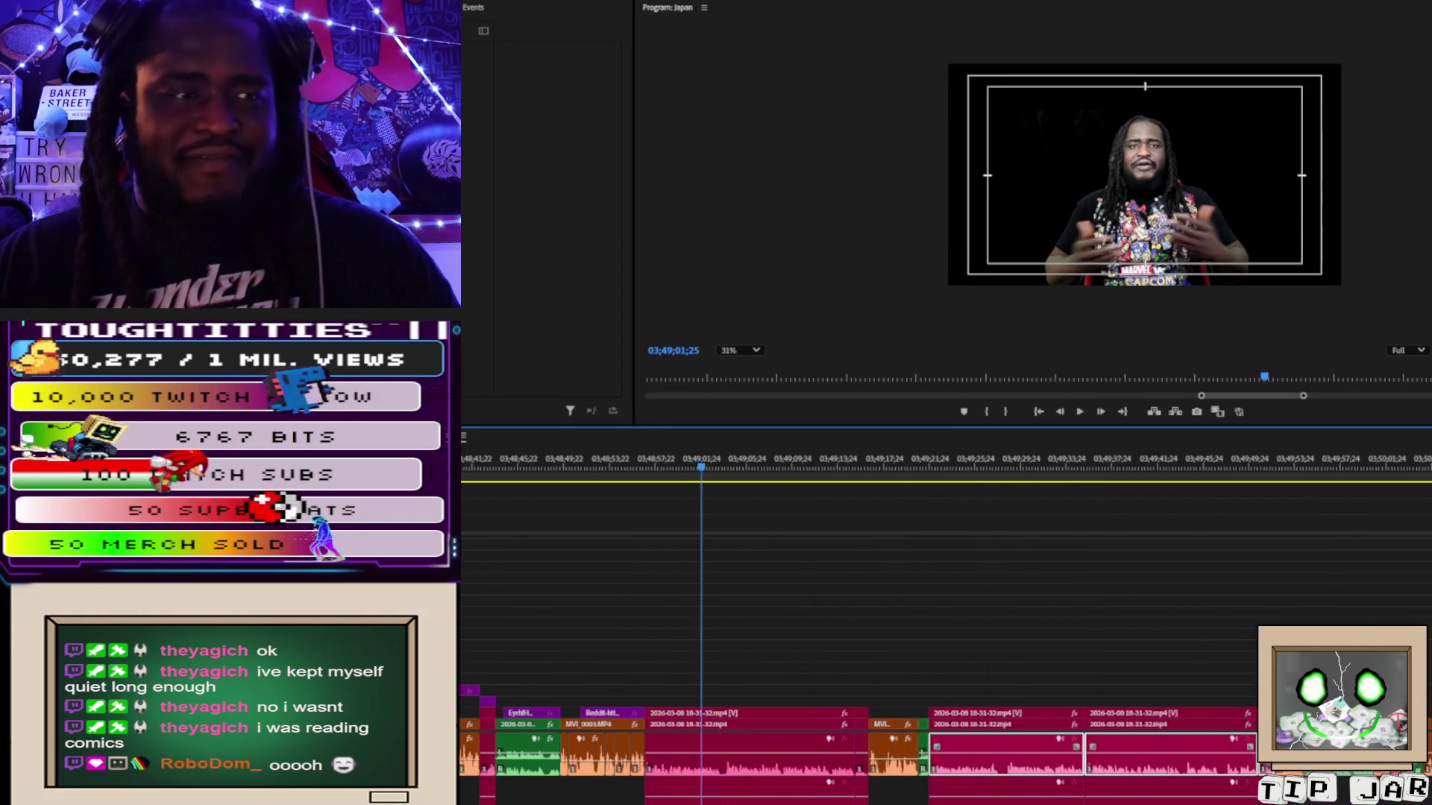
{"action": "key", "text": "ctrl+shift+a"}
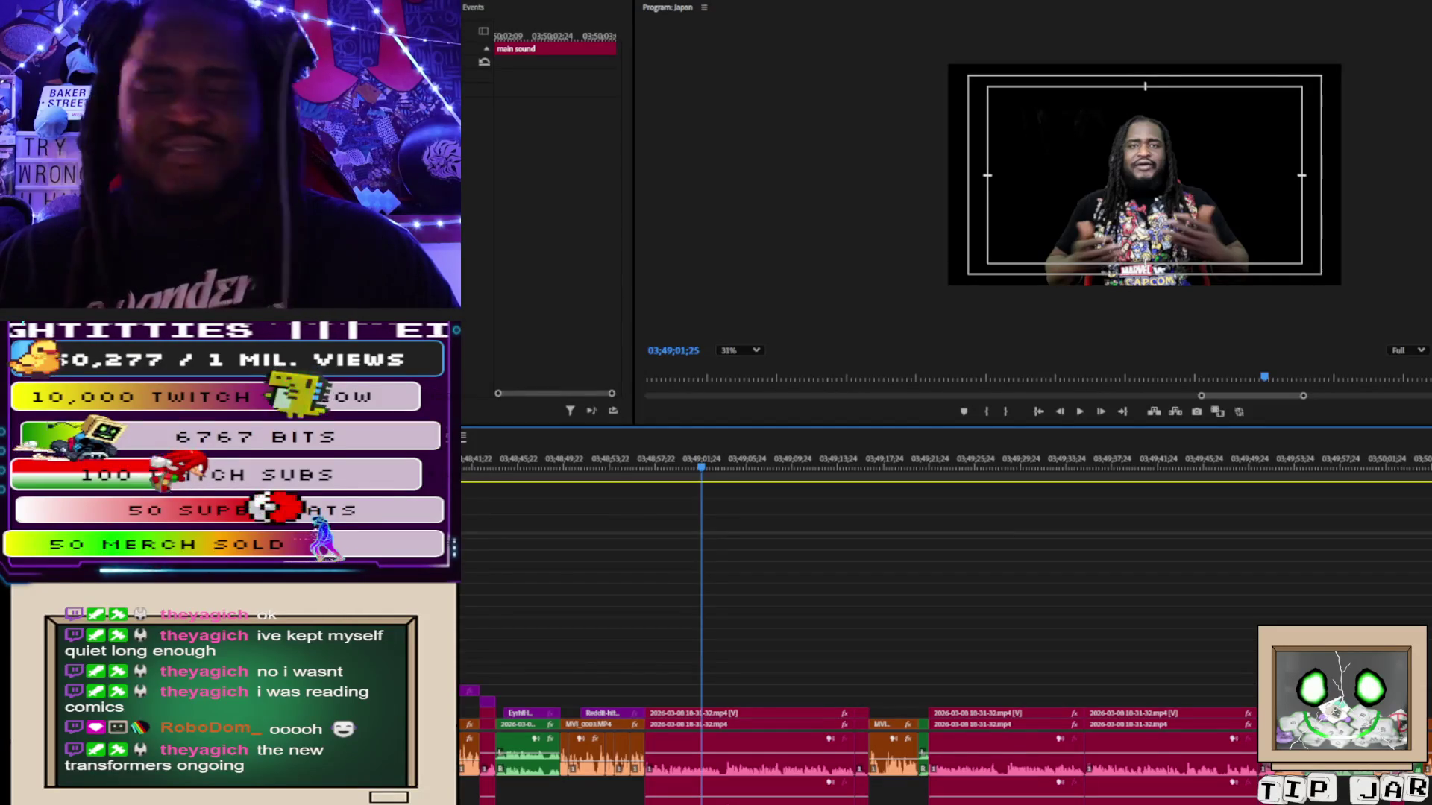
{"action": "scroll", "coordinate": [945, 597], "scroll_direction": "right", "scroll_amount": 5}
{"action": "scroll", "coordinate": [945, 597], "scroll_direction": "right", "scroll_amount": 8}
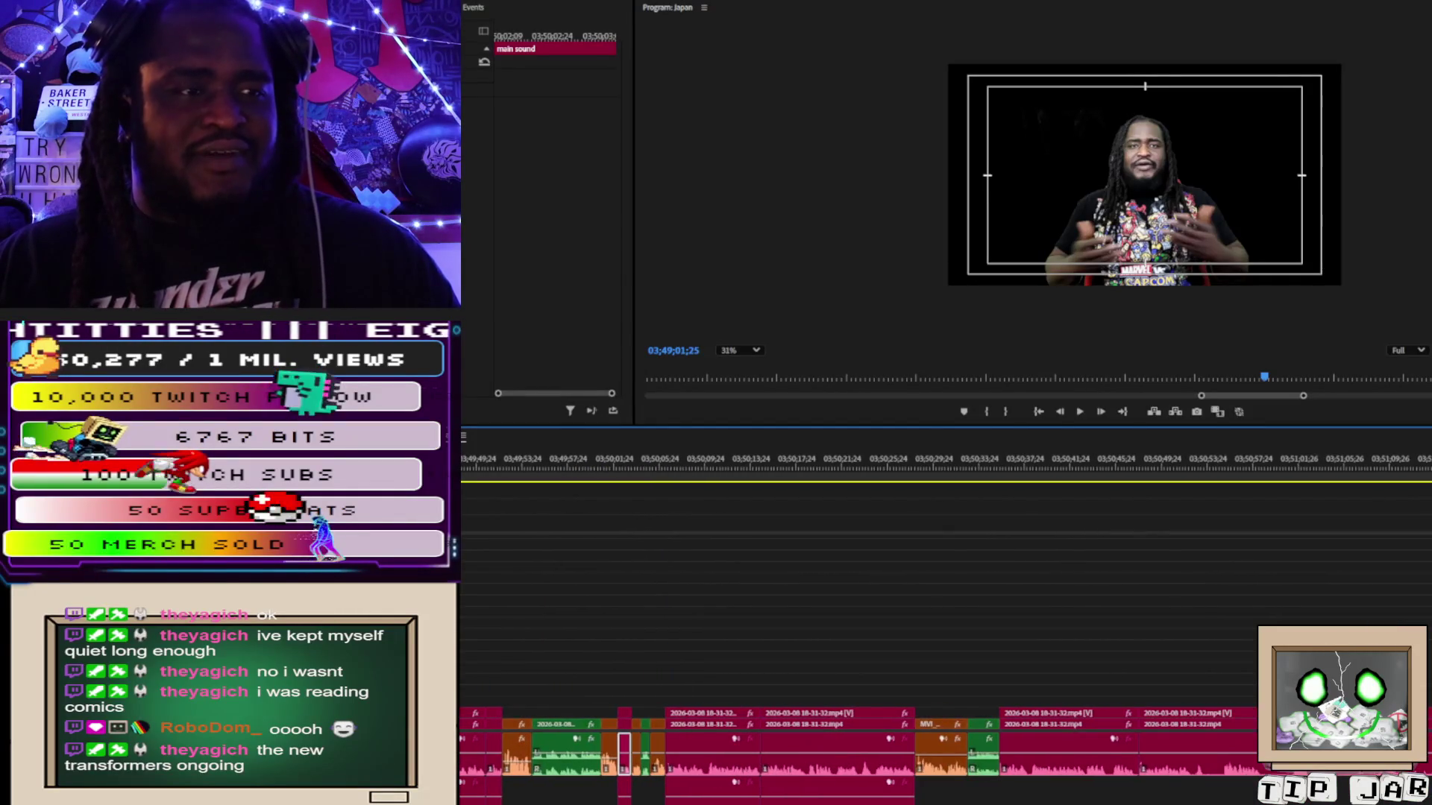
{"action": "mouse_move", "coordinate": [1083, 661]}
{"action": "left_mouse_down"}
{"action": "mouse_move", "coordinate": [1204, 721]}
{"action": "mouse_move", "coordinate": [1257, 716]}
{"action": "left_mouse_up"}
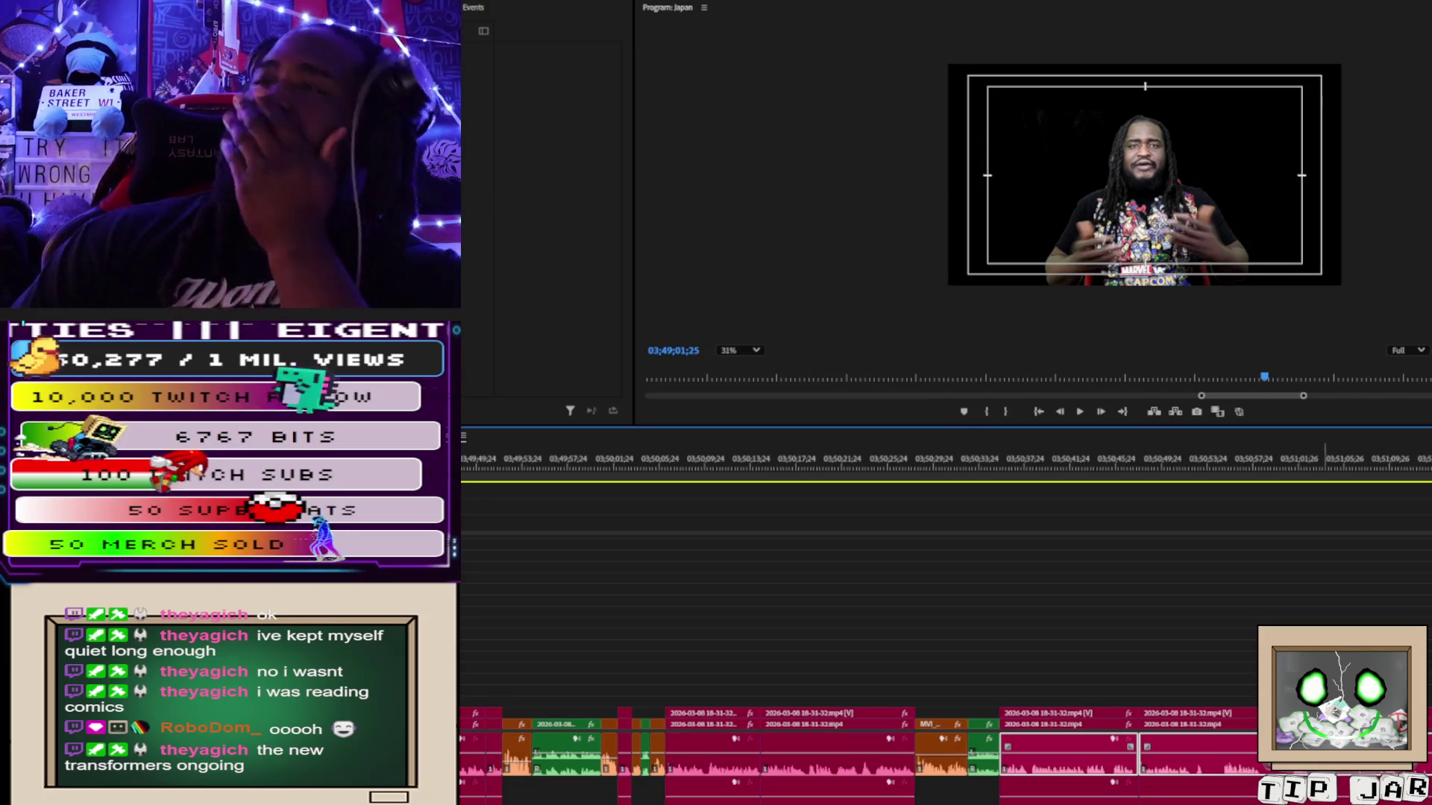
{"action": "scroll", "coordinate": [1163, 606], "scroll_direction": "left", "scroll_amount": 10}
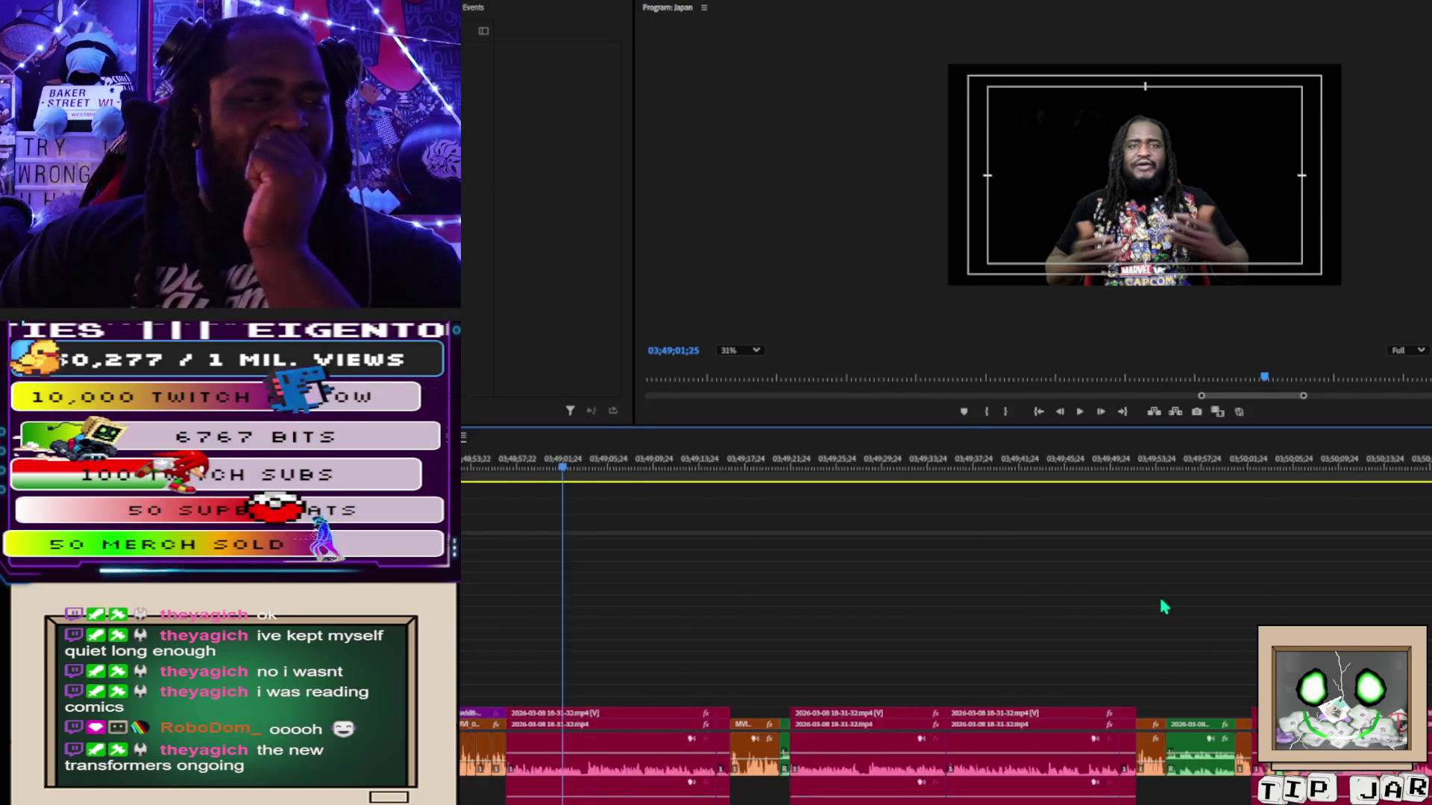
{"action": "scroll", "coordinate": [1161, 602], "scroll_direction": "left", "scroll_amount": 15}
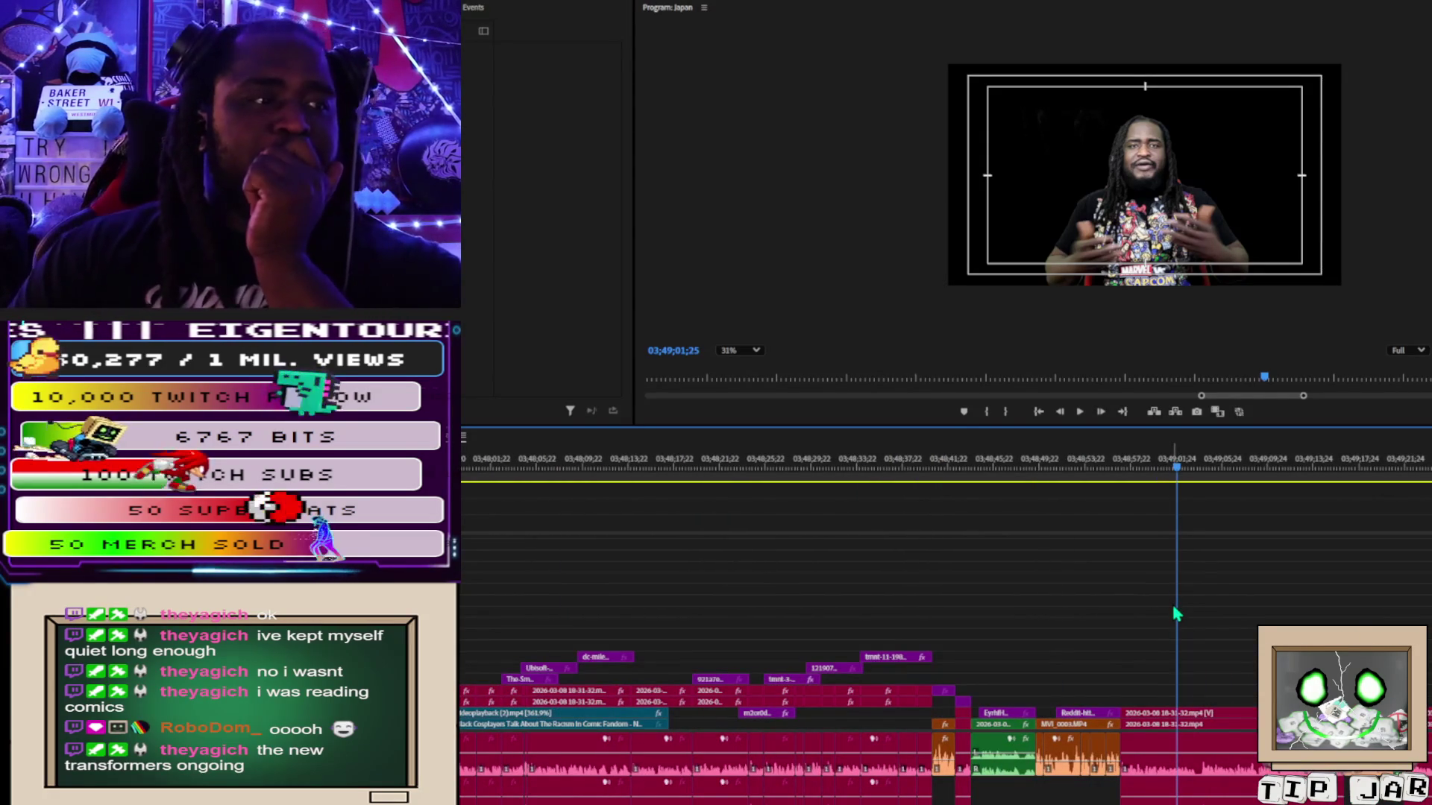
Play the talking-head section against black through to the room footage around 03;49;55.
{"action": "key", "text": "space"}
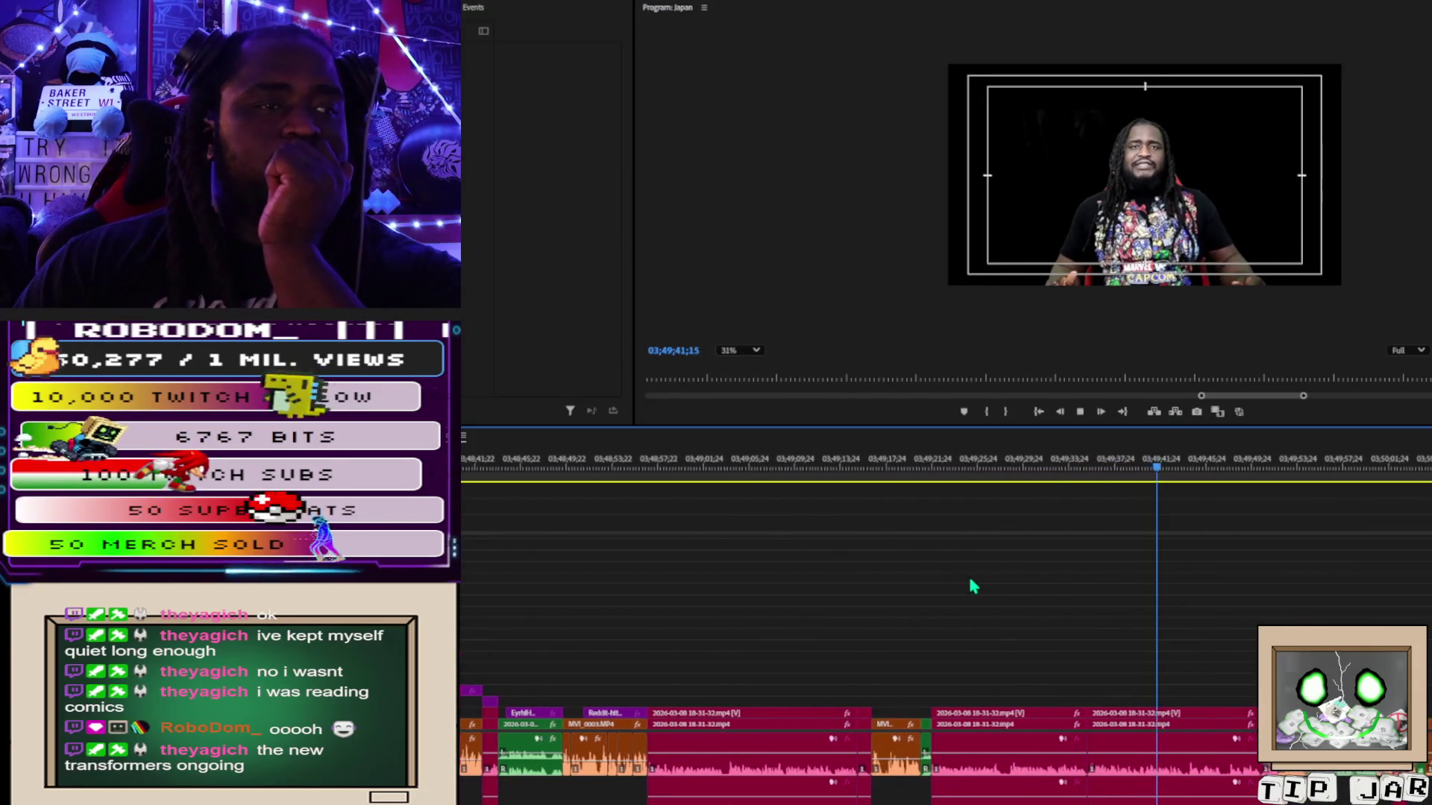
{"action": "left_click_drag", "start_coordinate": [969, 584], "coordinate": [1012, 748]}
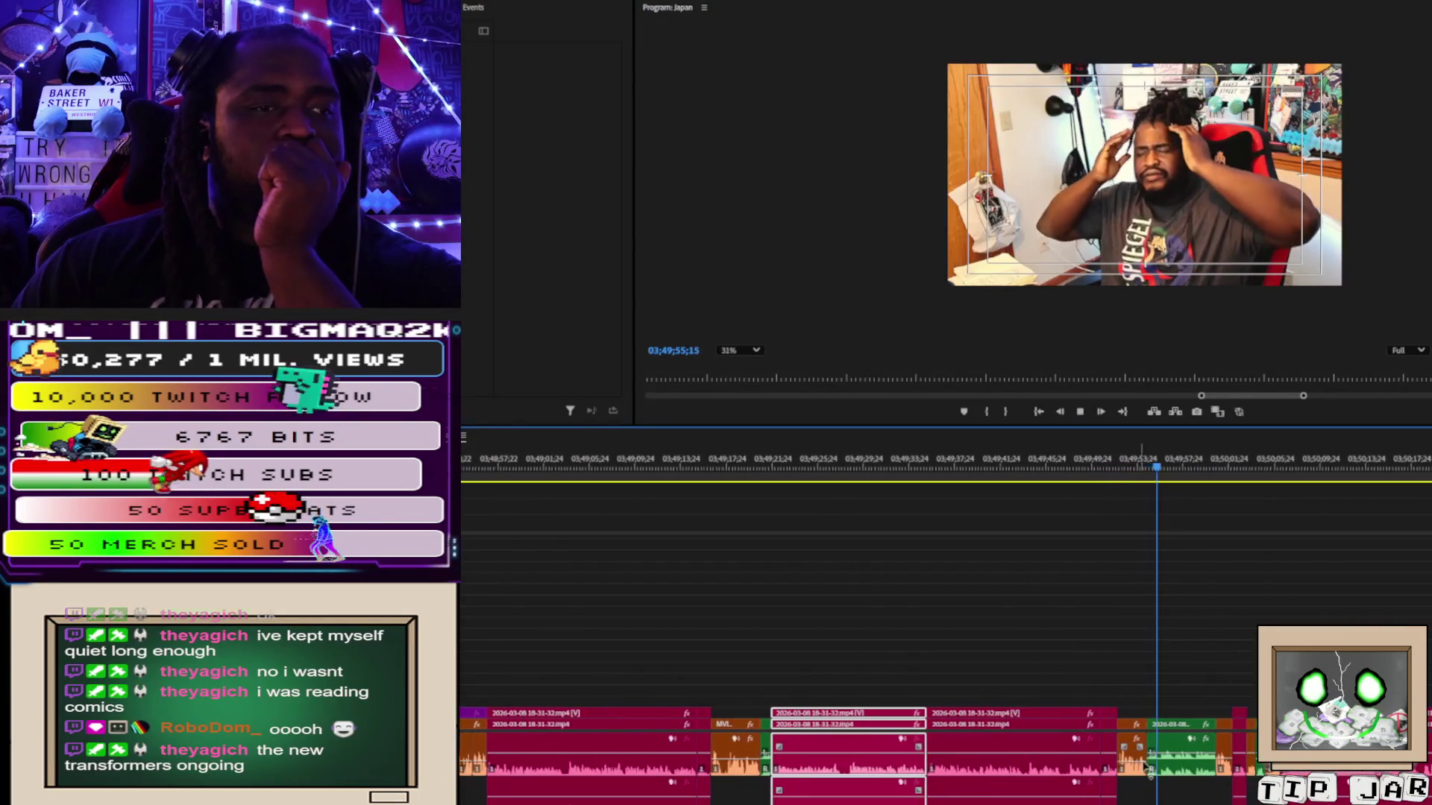
Select the MVI_0004.MP4 room clip and play on, stopping at the talking-head shot at 03;50;12.
{"action": "left_click", "coordinate": [1130, 757]}
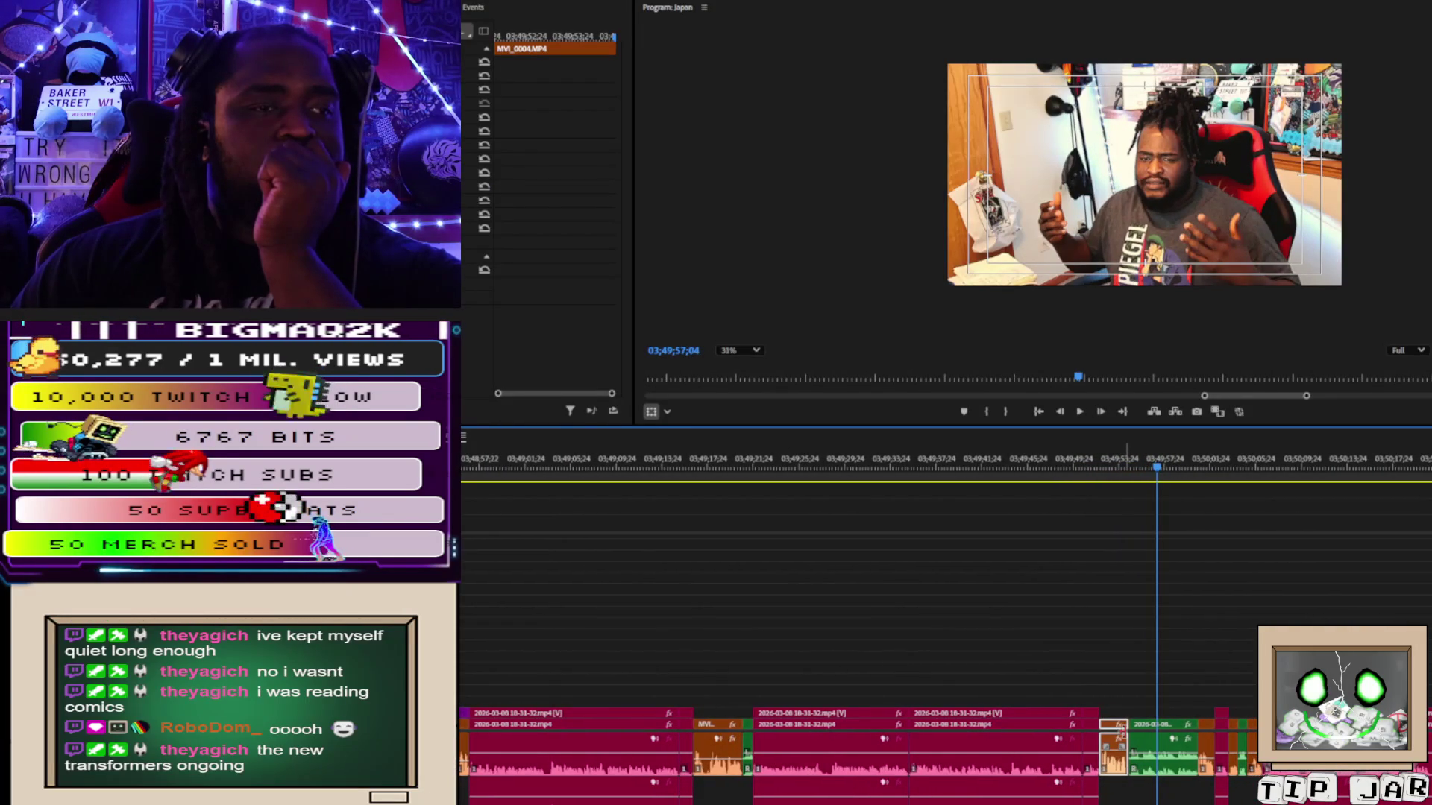
{"action": "key", "text": "space"}
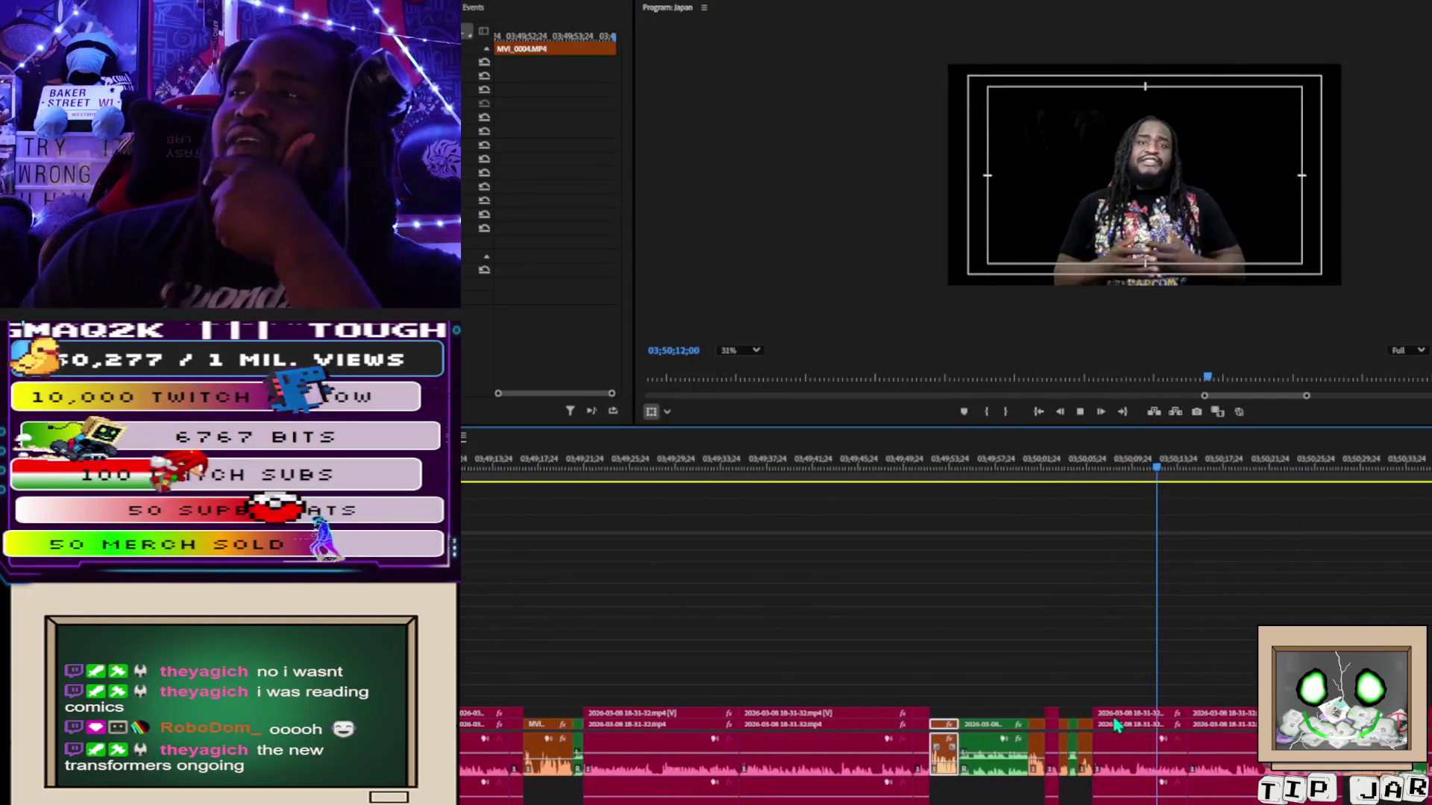
{"action": "key", "text": "space"}
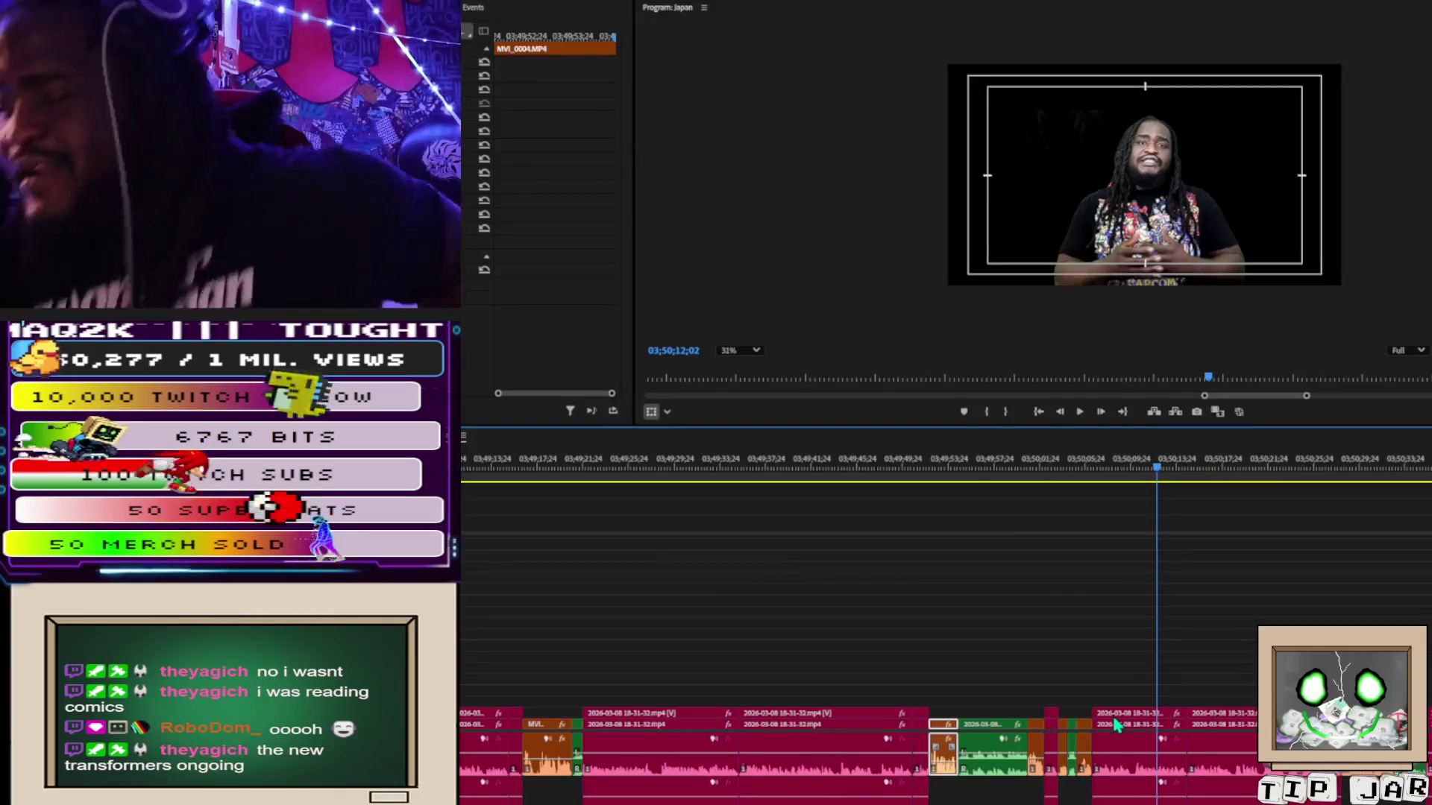
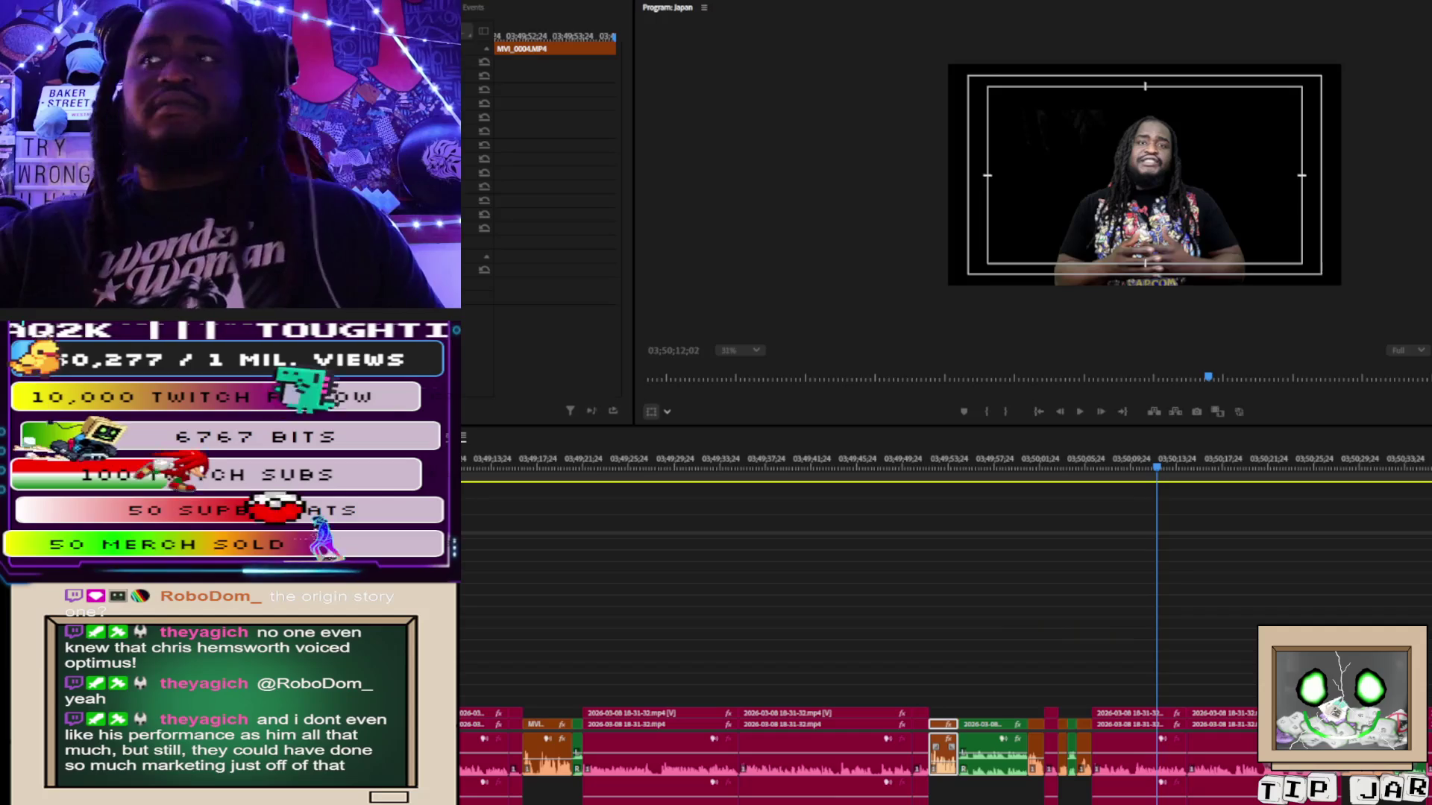
{"action": "key", "text": "alt+Tab"}
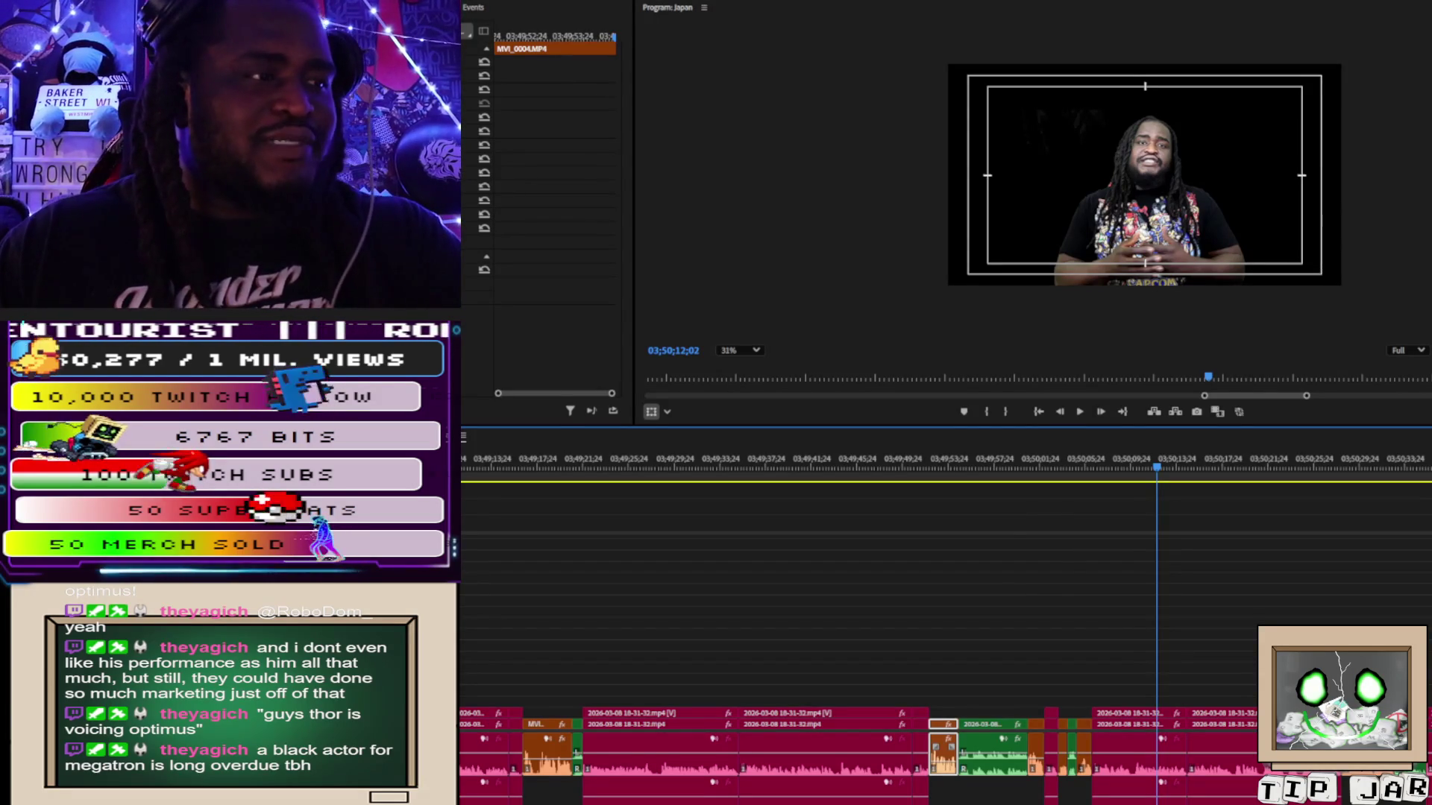
{"action": "left_click", "coordinate": [1135, 718]}
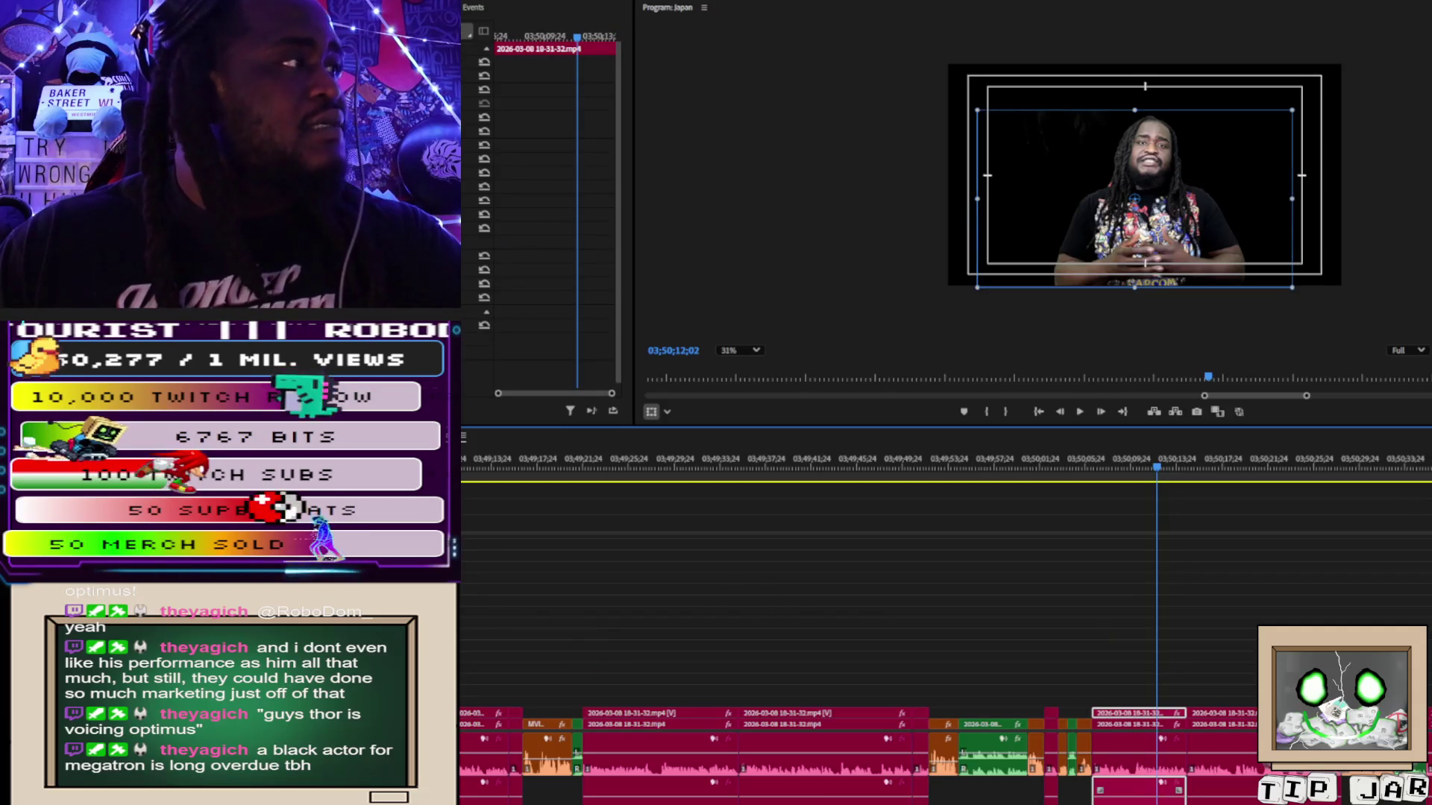
{"action": "scroll", "coordinate": [552, 187], "scroll_direction": "down", "scroll_amount": 1}
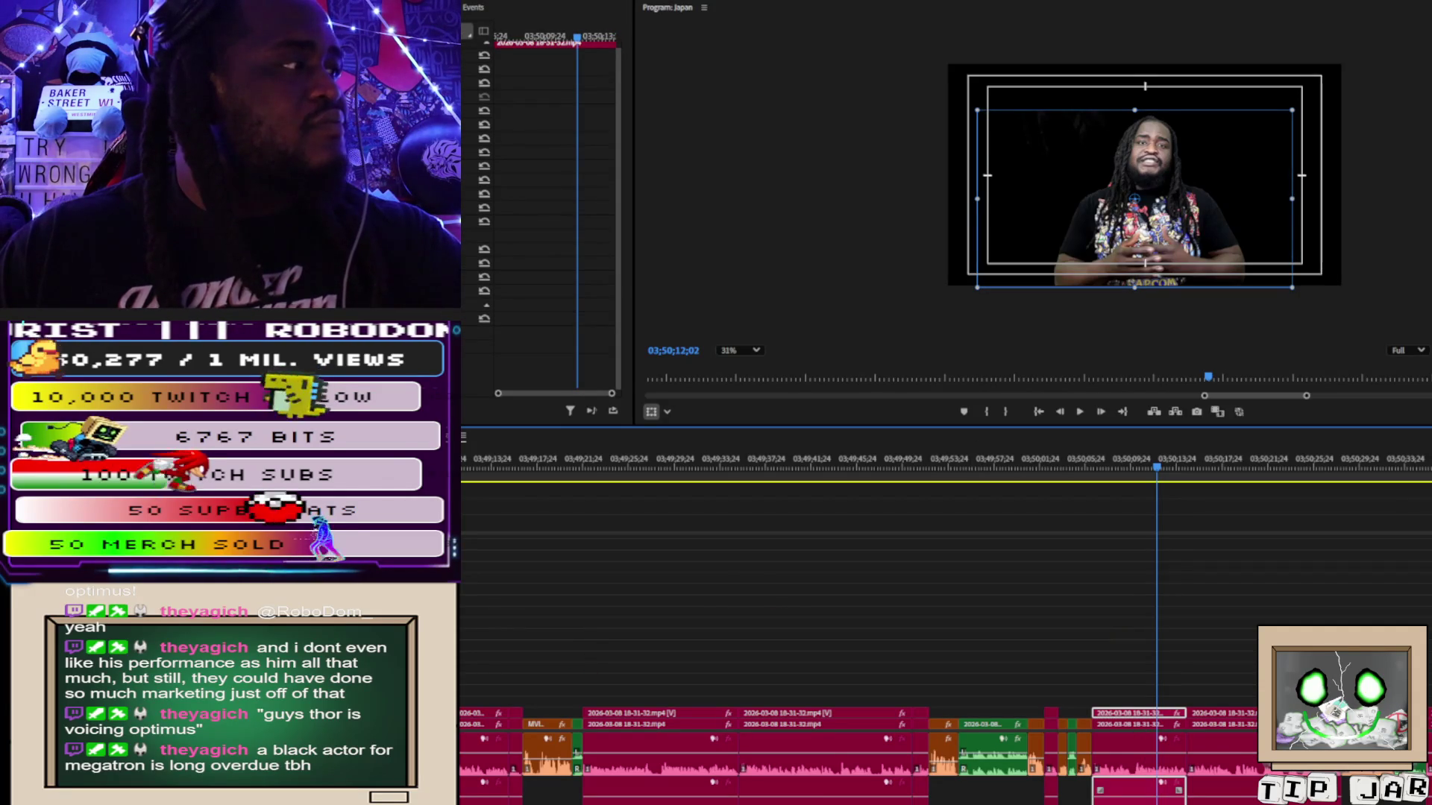
{"action": "left_click", "coordinate": [1025, 164]}
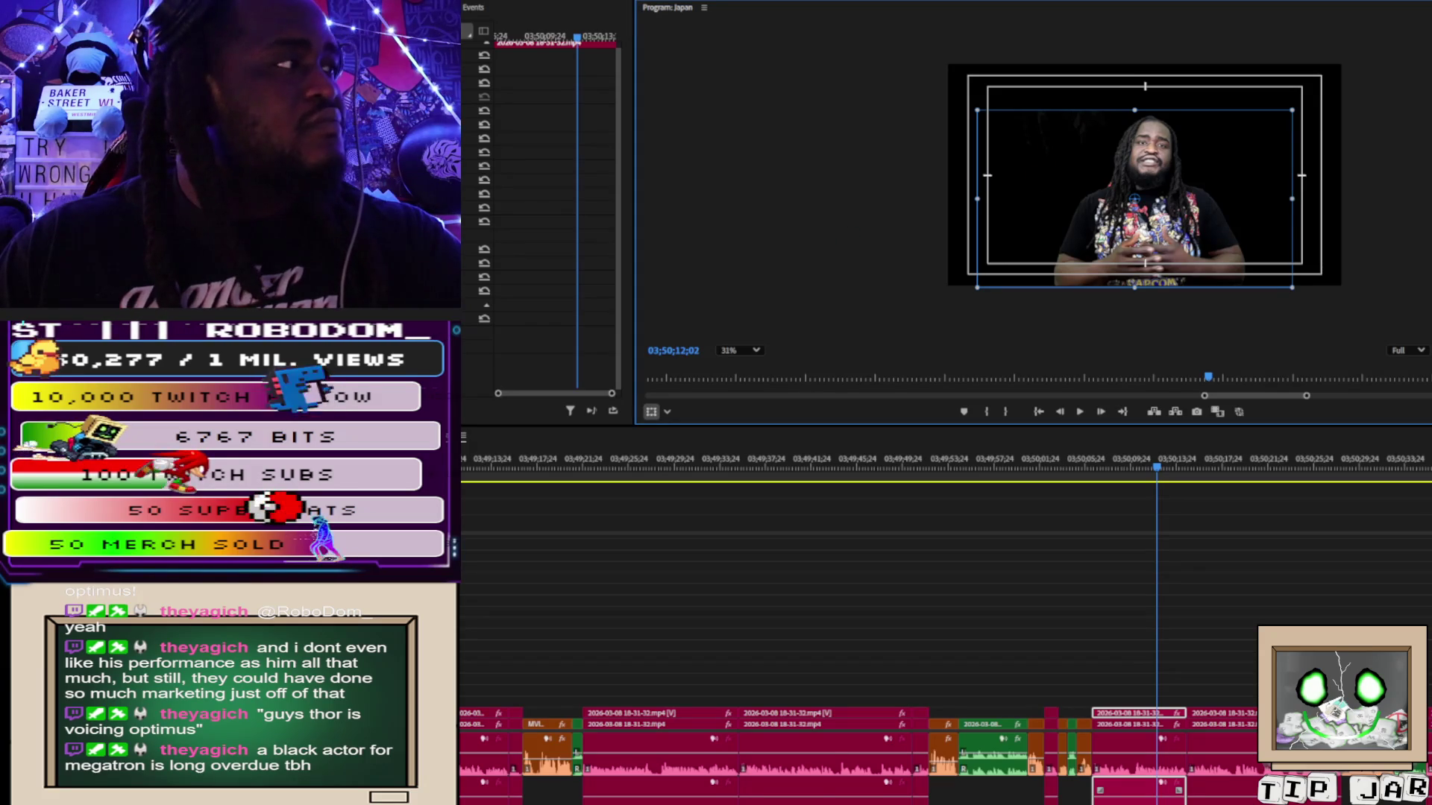
{"action": "left_click", "coordinate": [224, 277]}
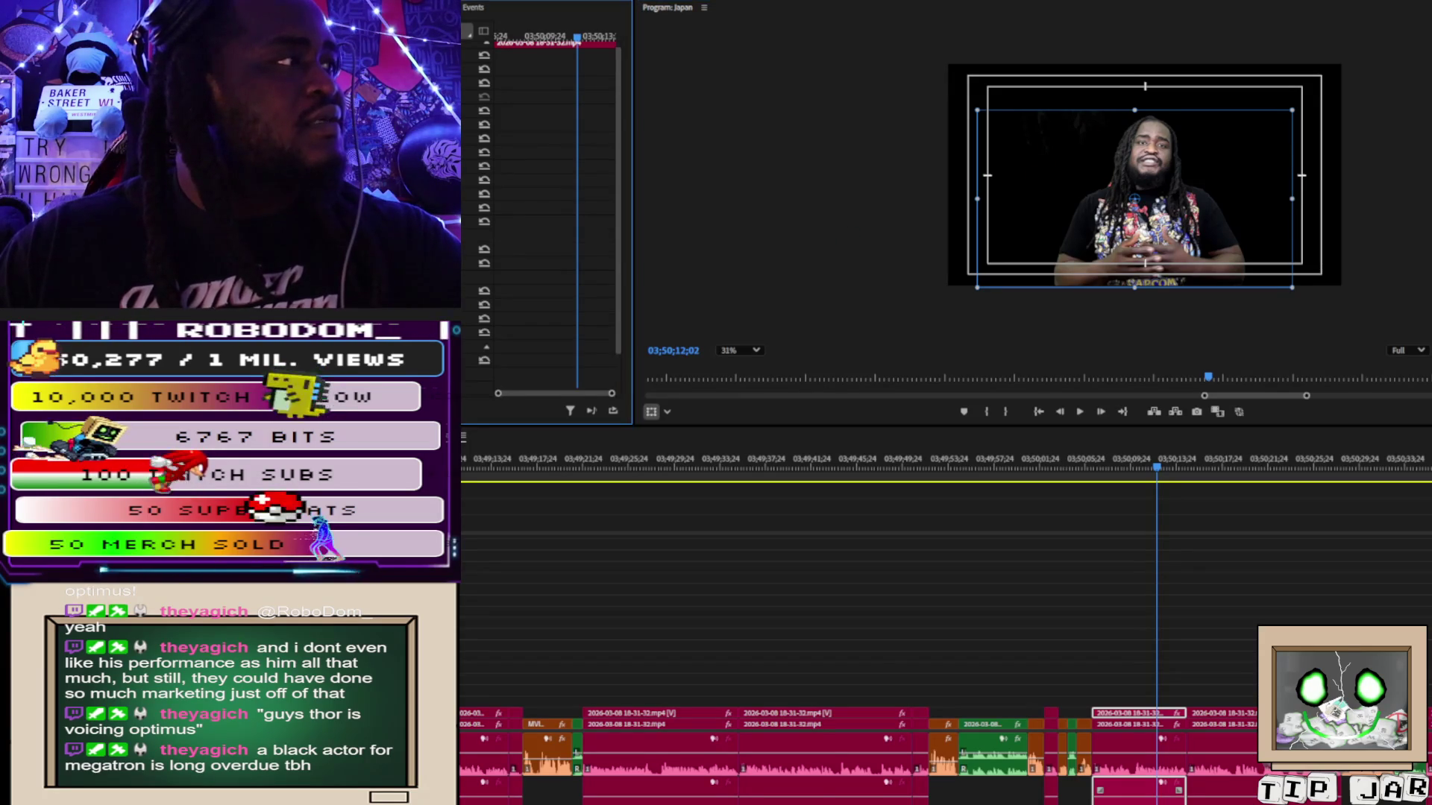
{"action": "left_click", "coordinate": [1036, 165]}
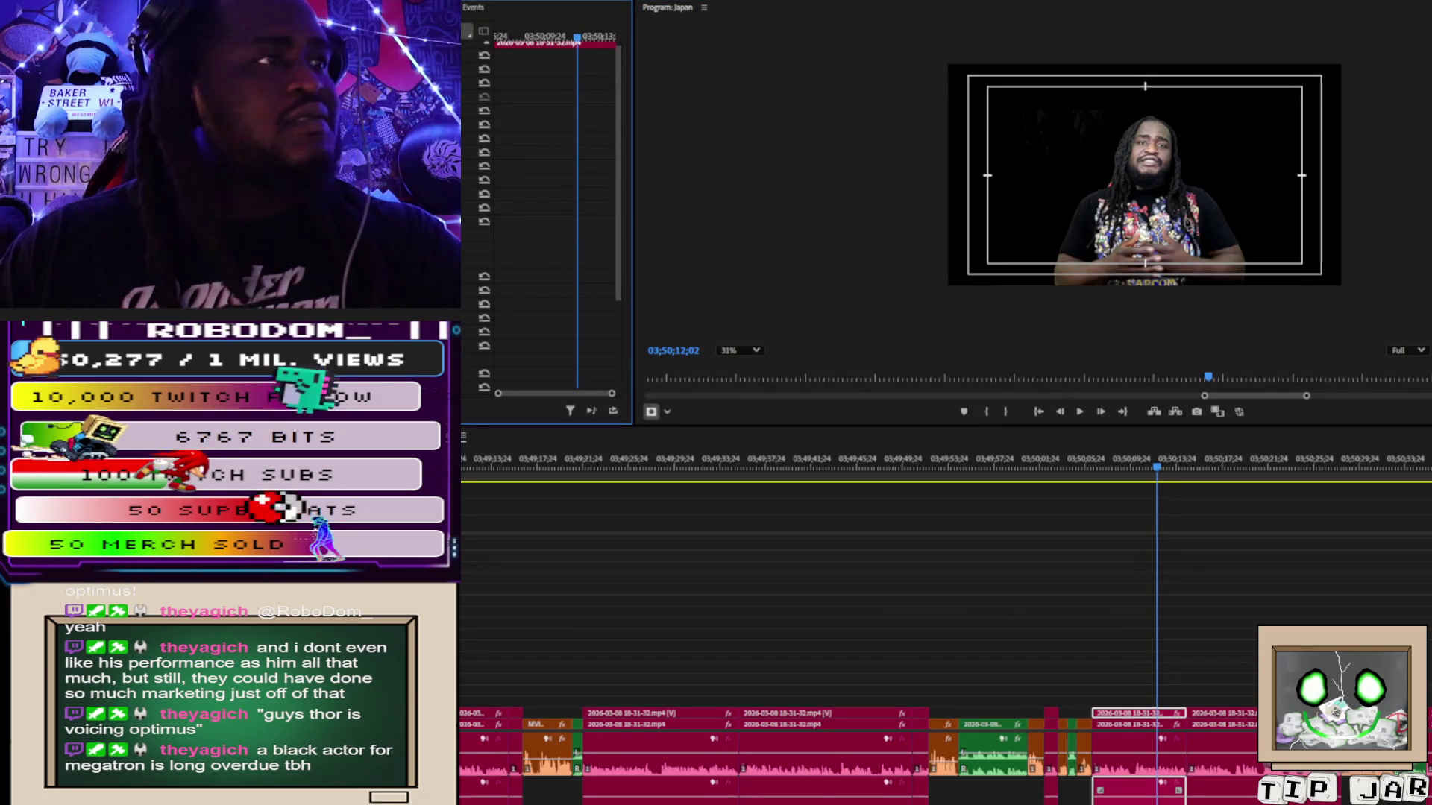
Place five pen points around the dark area left of the speaker and close the mask.
{"action": "left_click", "coordinate": [1042, 174]}
{"action": "left_click", "coordinate": [1100, 167]}
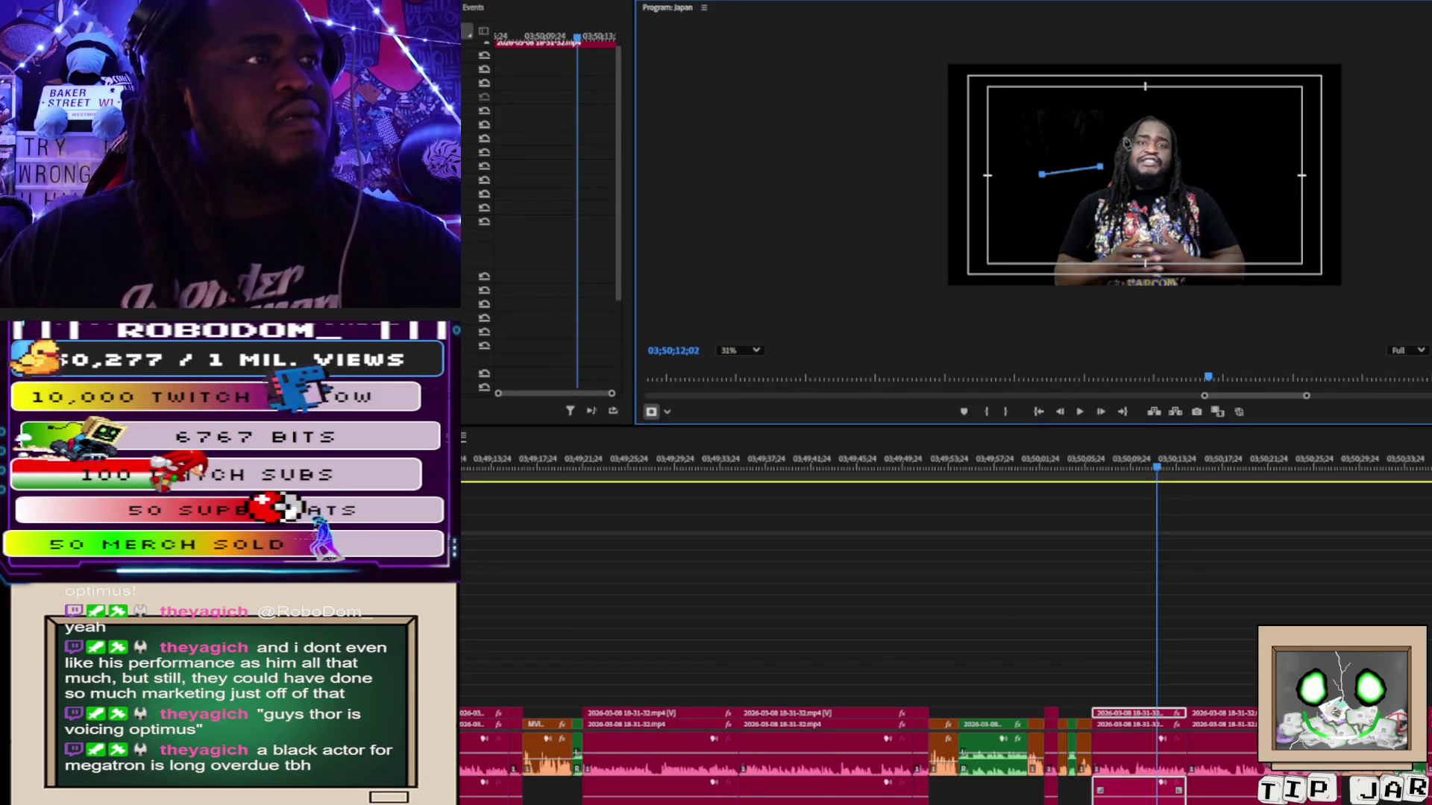
{"action": "left_click_drag", "start_coordinate": [1100, 167], "coordinate": [1091, 144]}
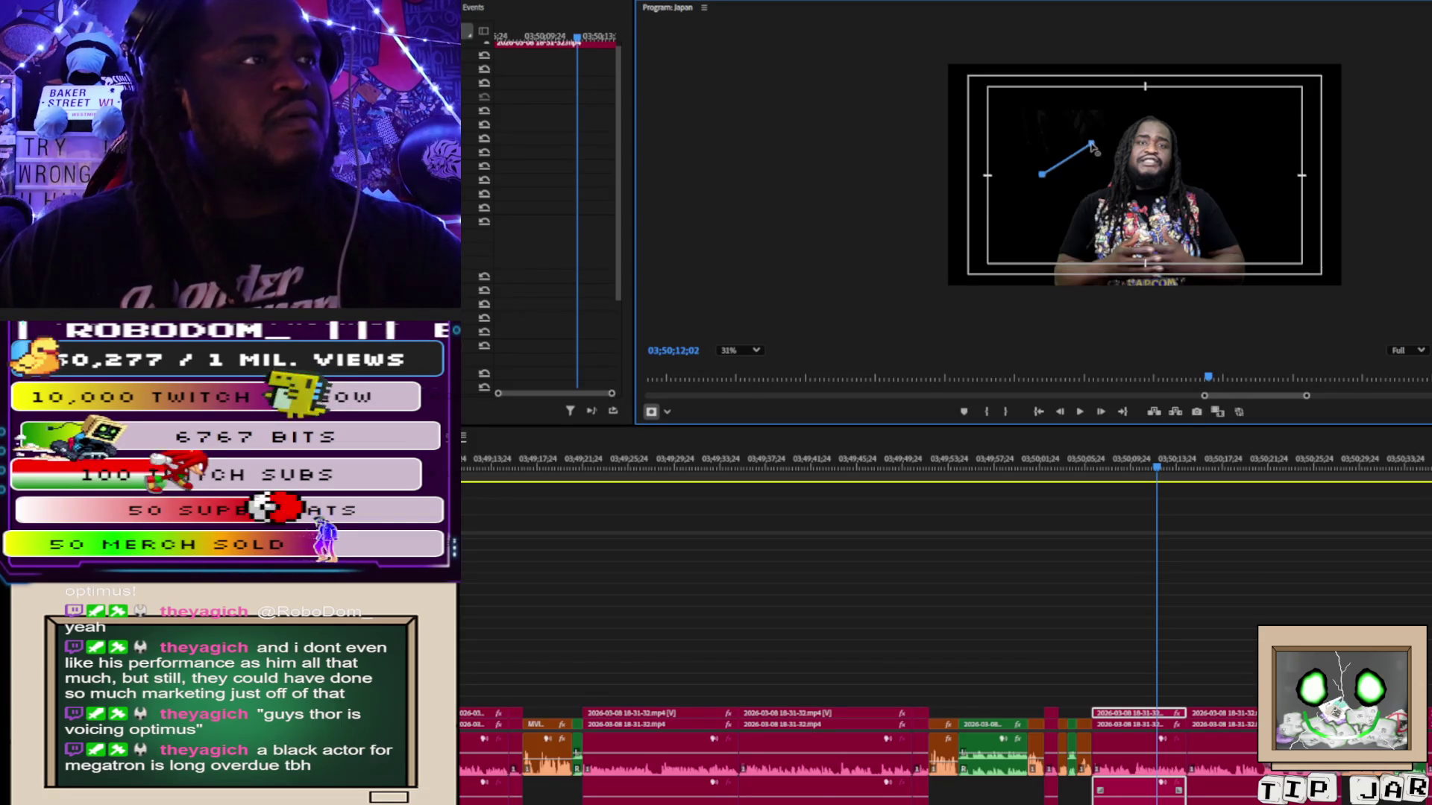
{"action": "left_click", "coordinate": [1114, 100]}
{"action": "left_click", "coordinate": [1017, 93]}
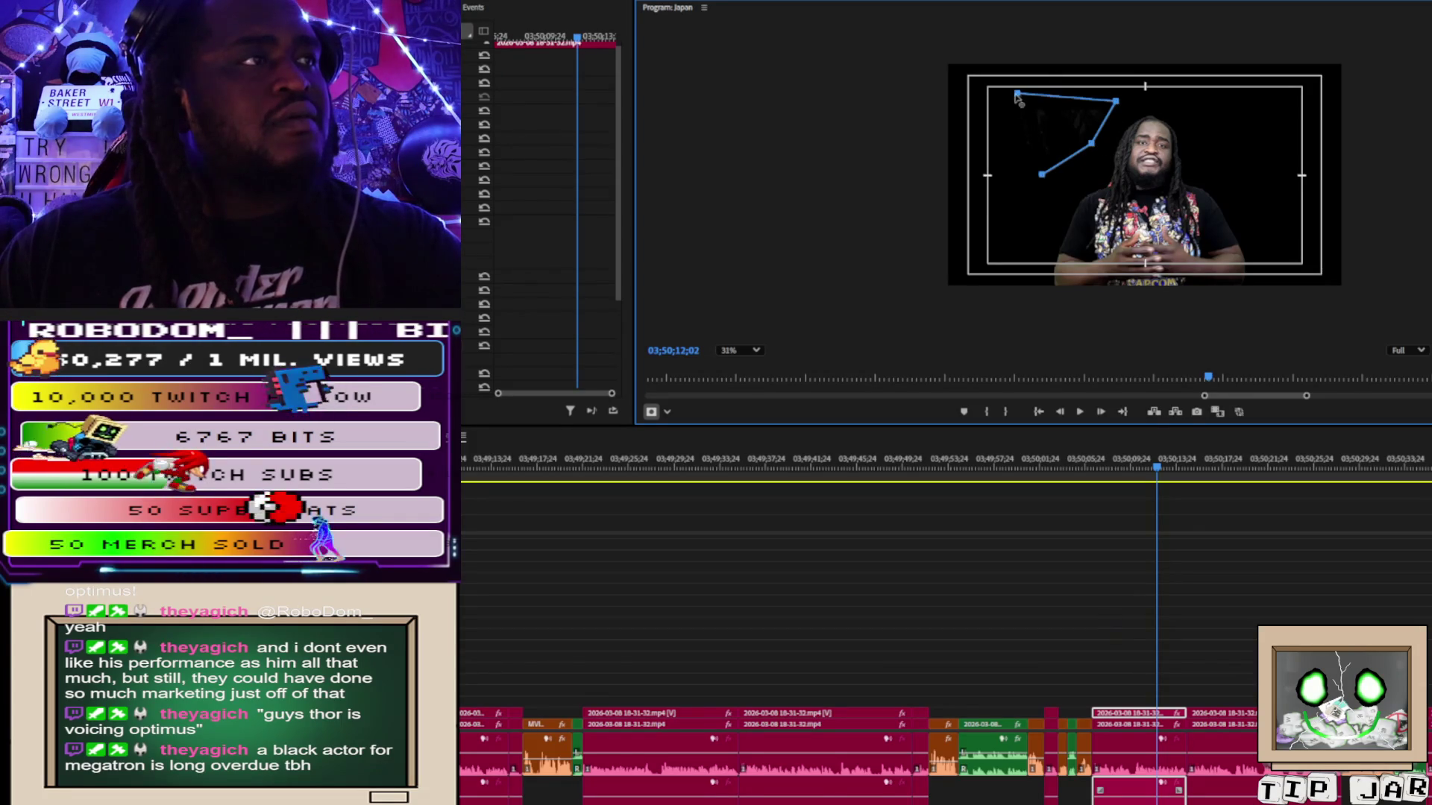
{"action": "left_click", "coordinate": [999, 157]}
{"action": "left_click", "coordinate": [1042, 174]}
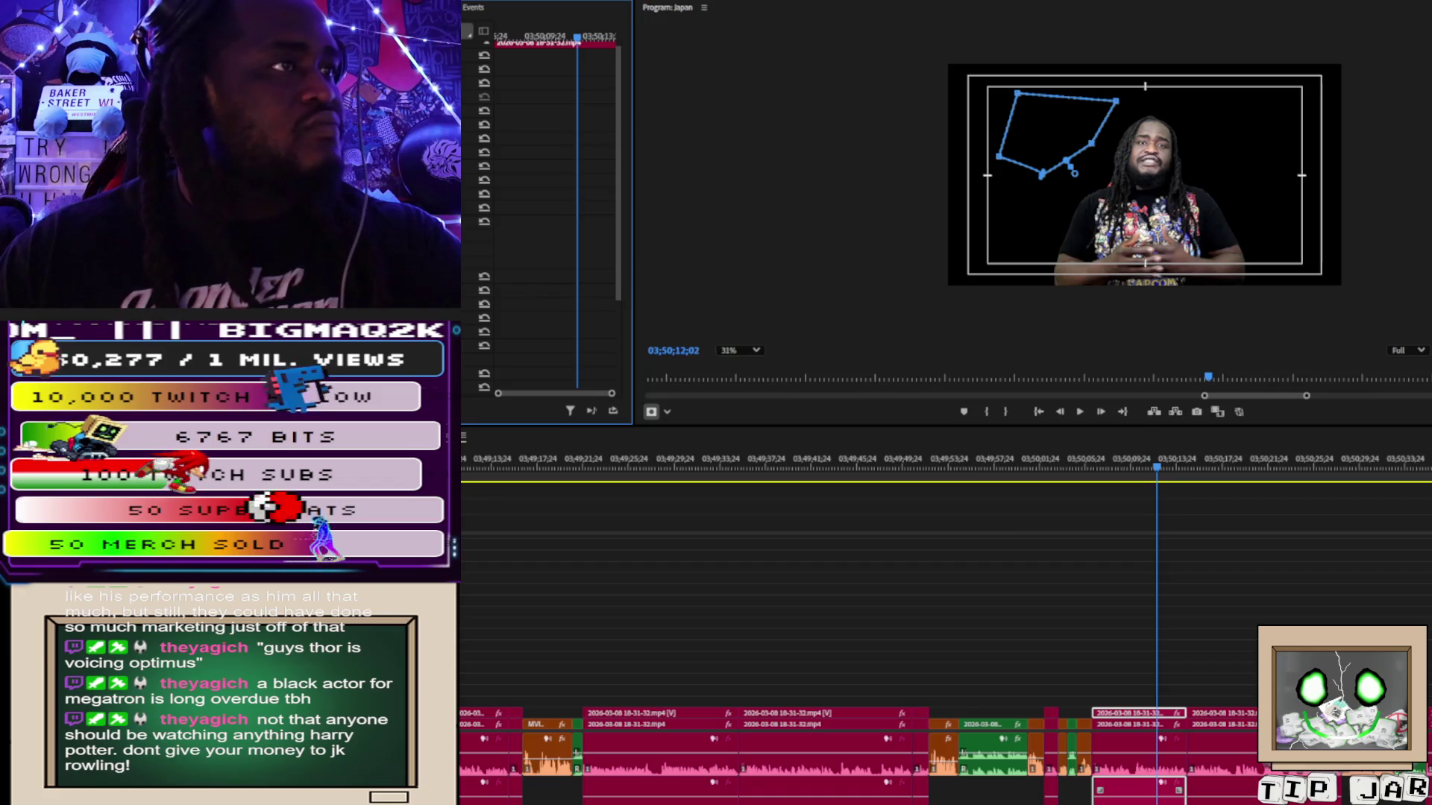
Scrub the playhead slightly later to preview the masked clip.
{"action": "mouse_move", "coordinate": [1152, 473]}
{"action": "left_mouse_down"}
{"action": "mouse_move", "coordinate": [1080, 467]}
{"action": "mouse_move", "coordinate": [1217, 469]}
{"action": "mouse_move", "coordinate": [1173, 470]}
{"action": "left_mouse_up"}
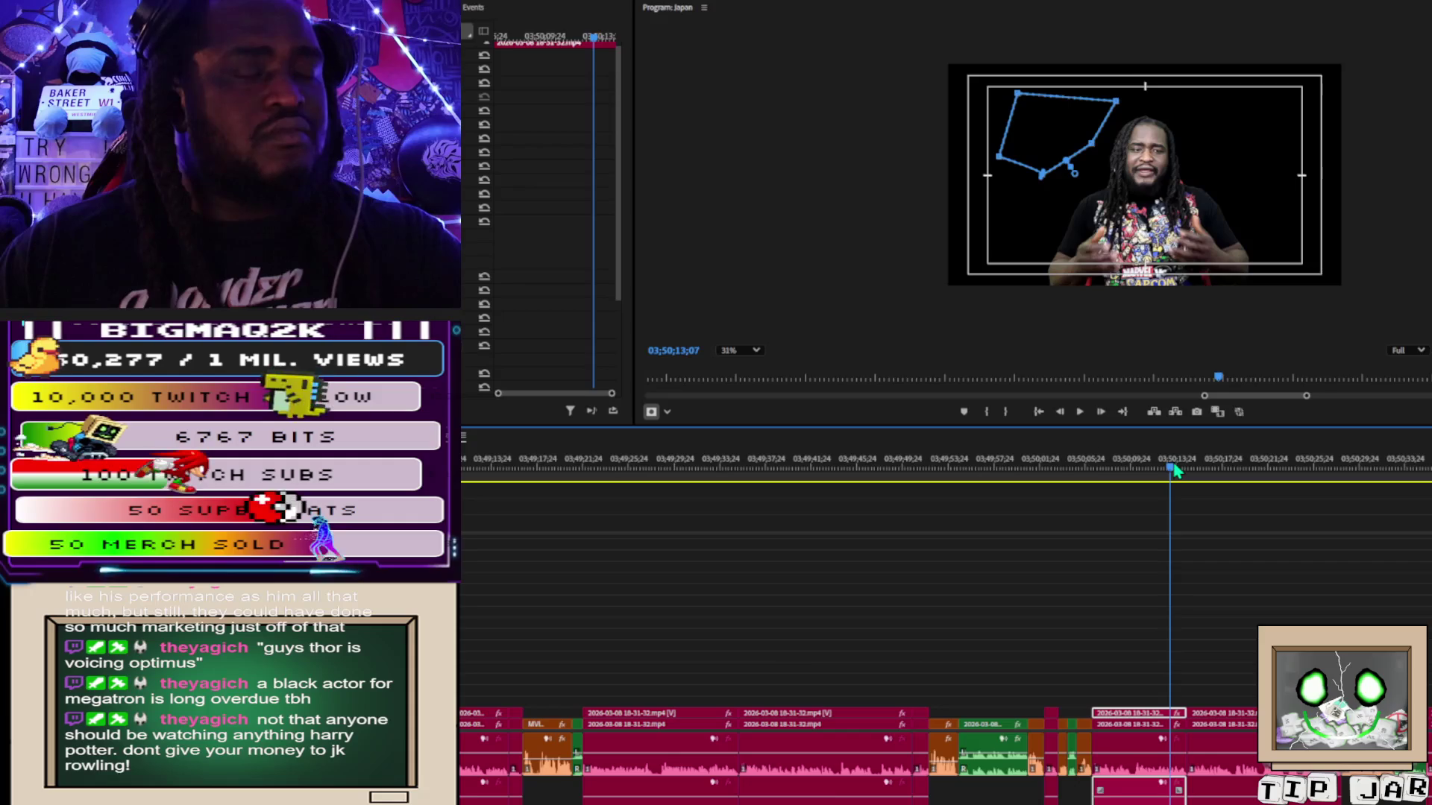